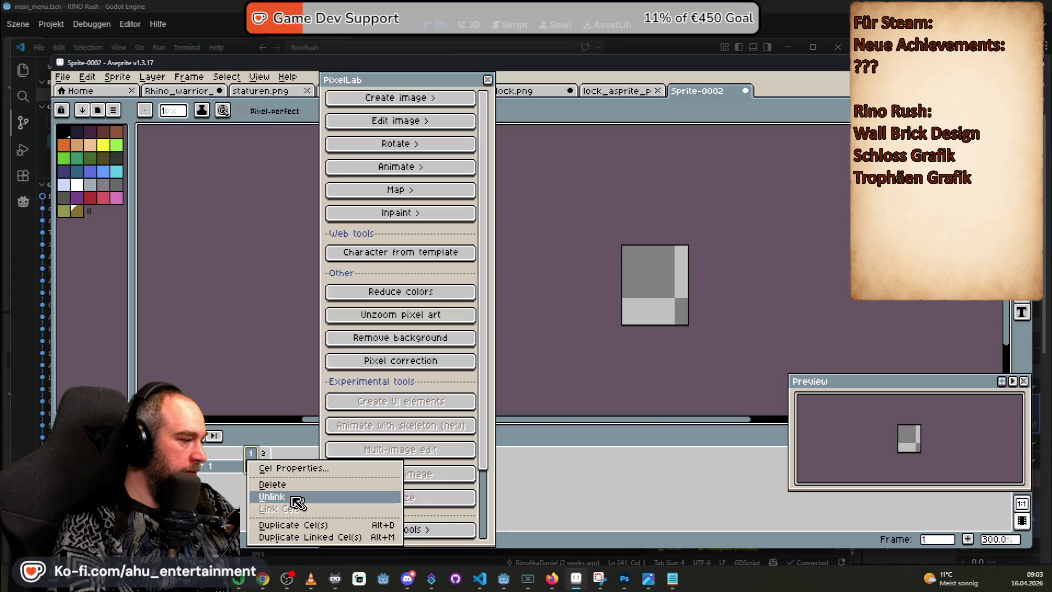
- In Aseprite, delete the extra grey timeline frame so the padlock sprite shows
left_click(252, 464)
right_click(254, 469)
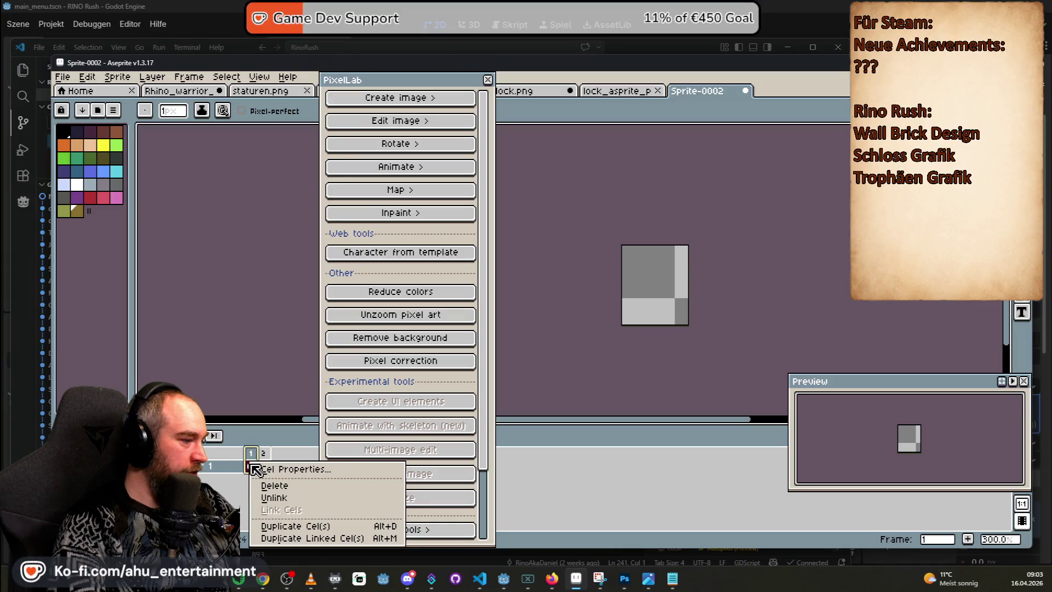
left_click(312, 481)
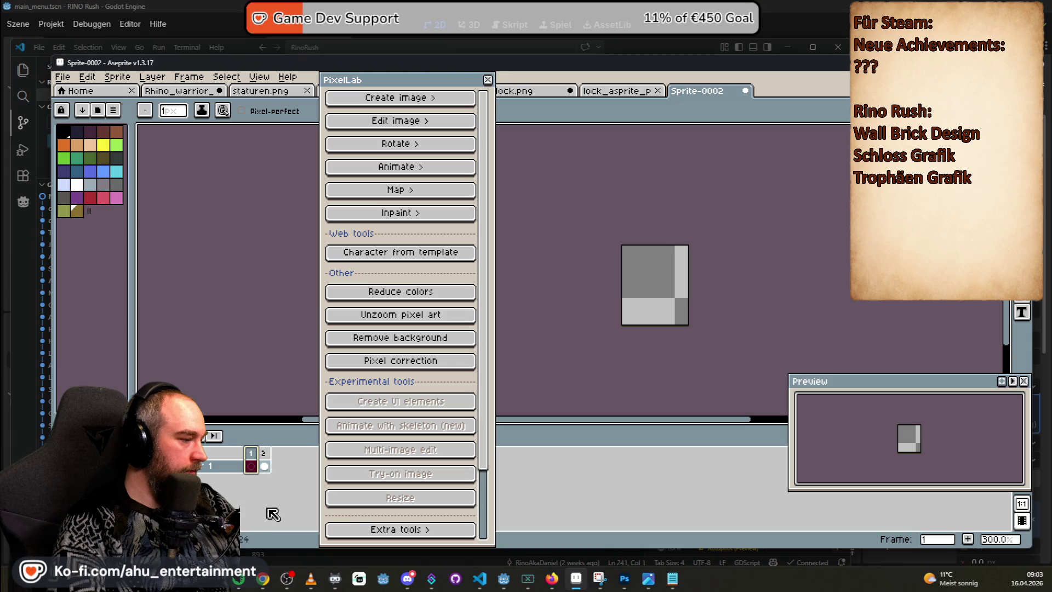
right_click(265, 454)
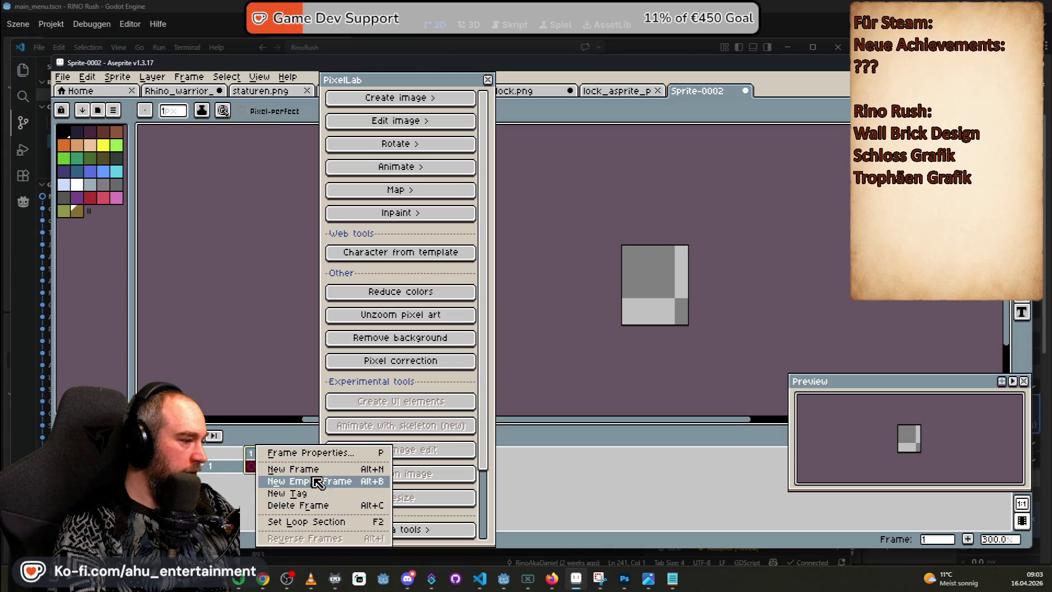
left_click(332, 502)
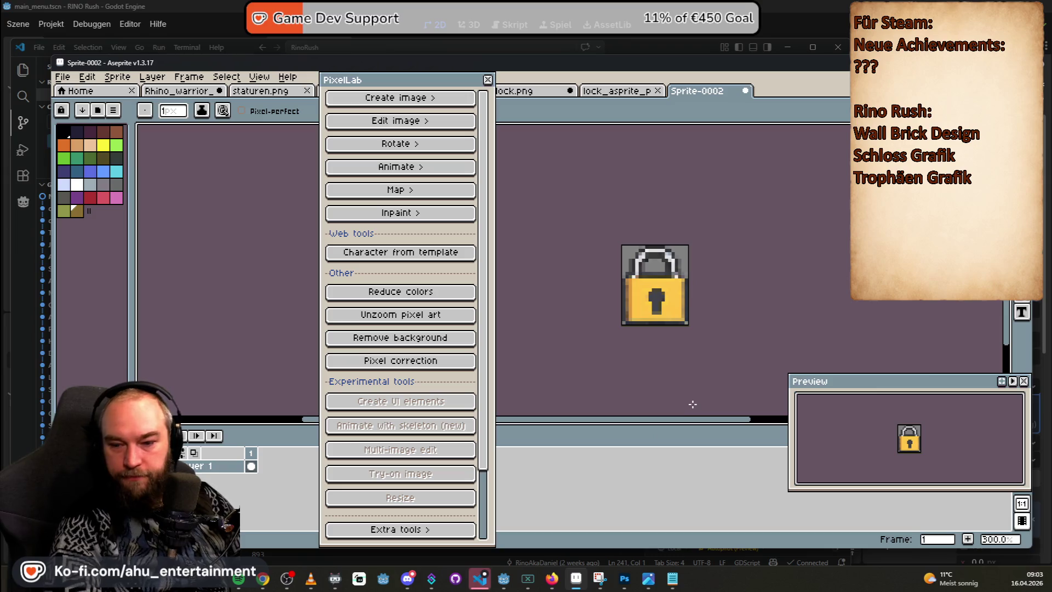
- In Godot, reload the changed main menu scene from disk and run the game
key("alt+Tab")
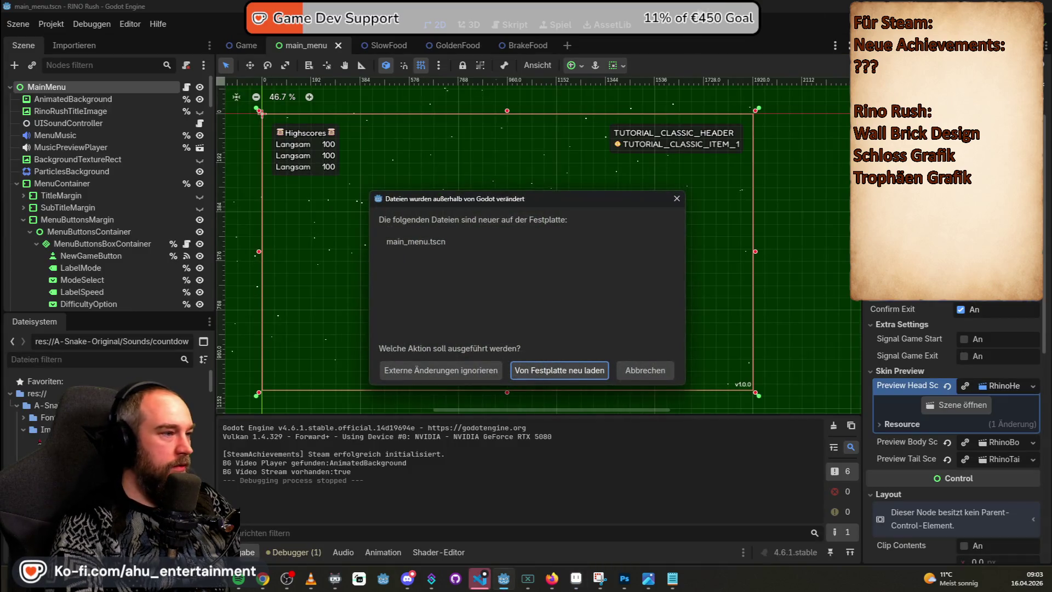
left_click(585, 371)
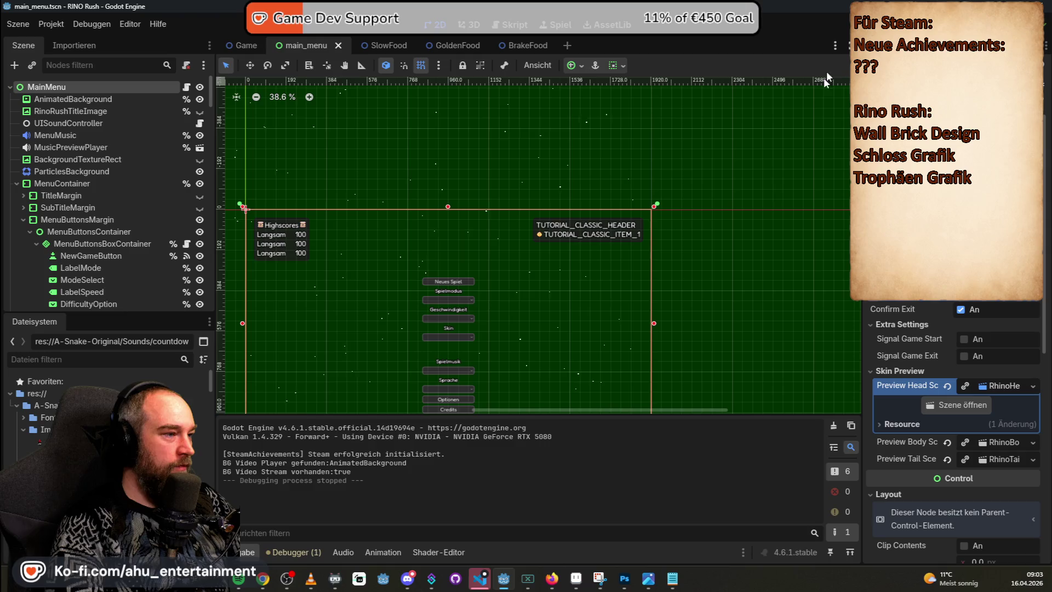
key("F5")
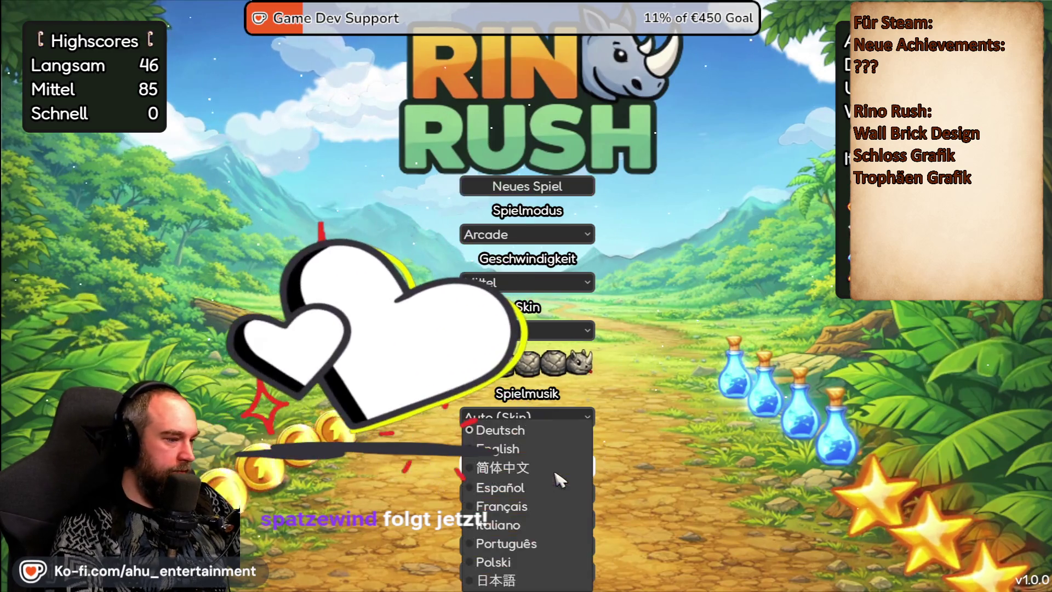
- Switch Rino Rush's menu language to English, then to Français
left_click(554, 467)
left_click(510, 450)
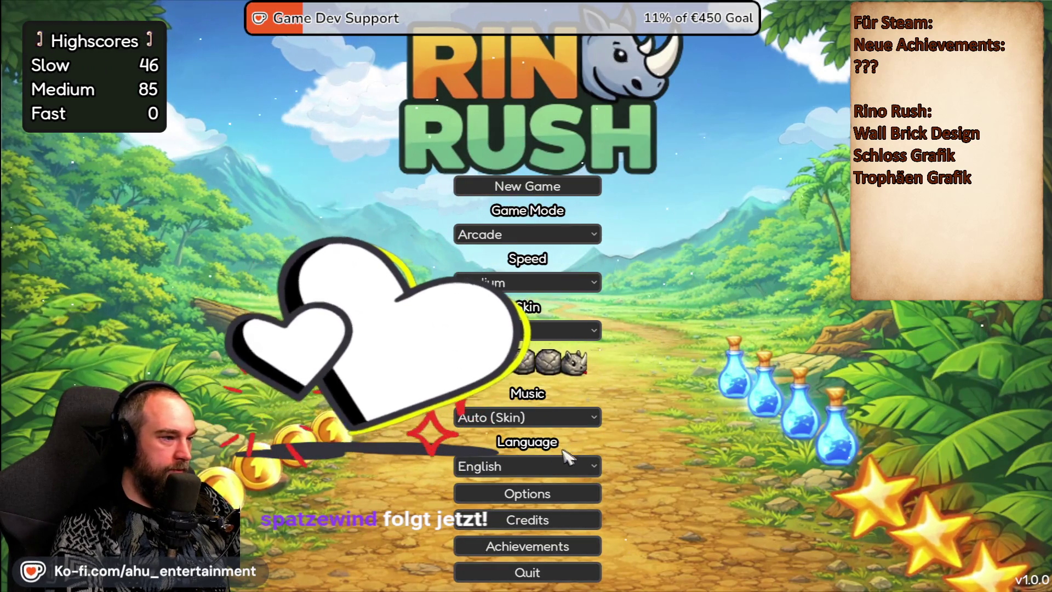
left_click(514, 470)
left_click(523, 505)
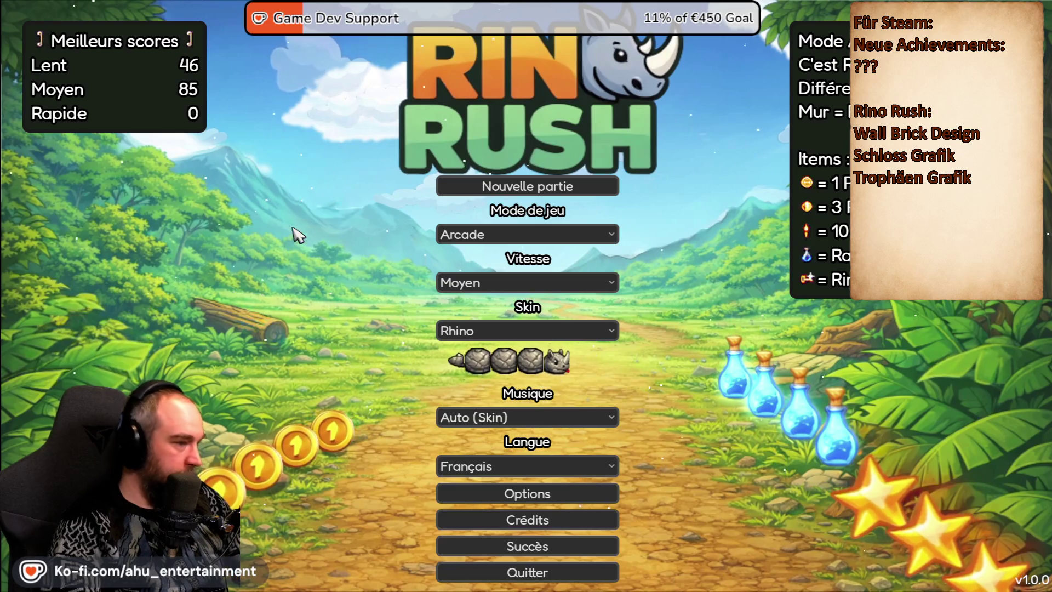
- Switch the menu language to Polski, then back to English, to check the labels
left_click(548, 466)
left_click(518, 560)
left_click(571, 466)
left_click(559, 444)
- Check the menu in Español and Deutsch, then quit the game
left_click(553, 466)
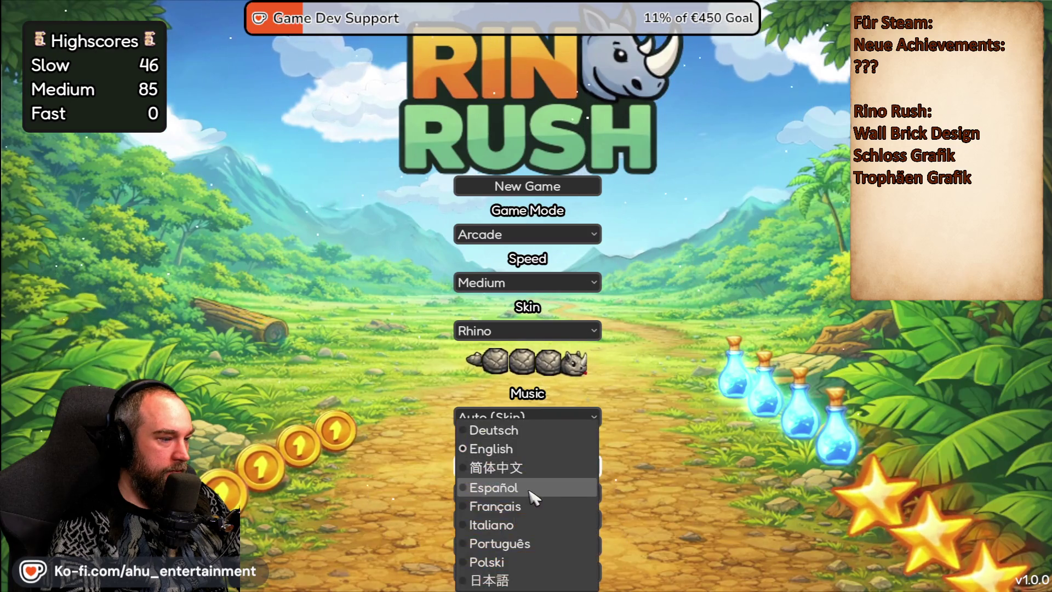
left_click(534, 485)
left_click(570, 475)
left_click(545, 430)
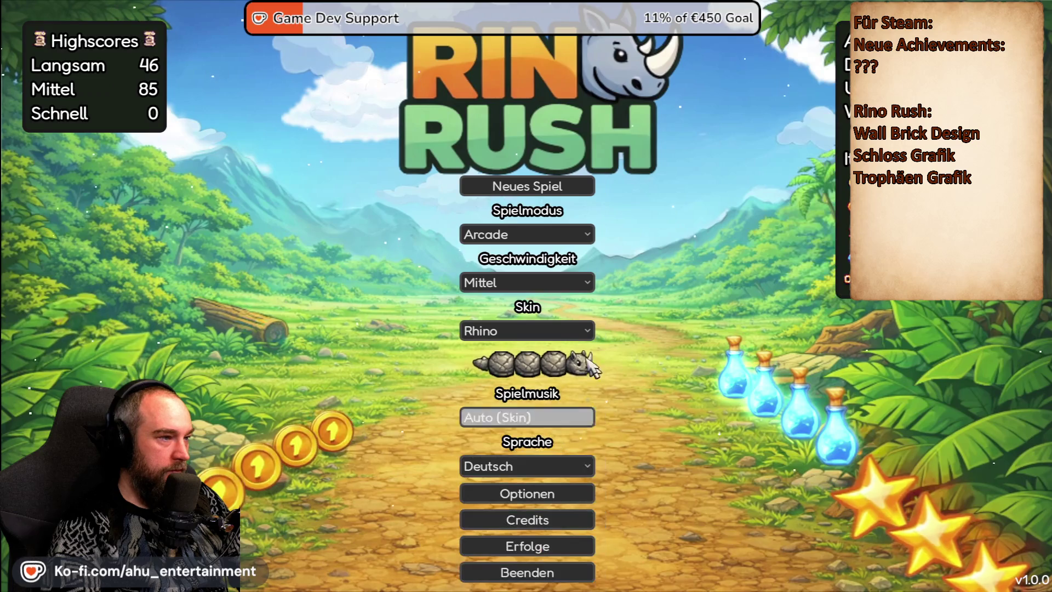
left_click(527, 572)
left_click(554, 320)
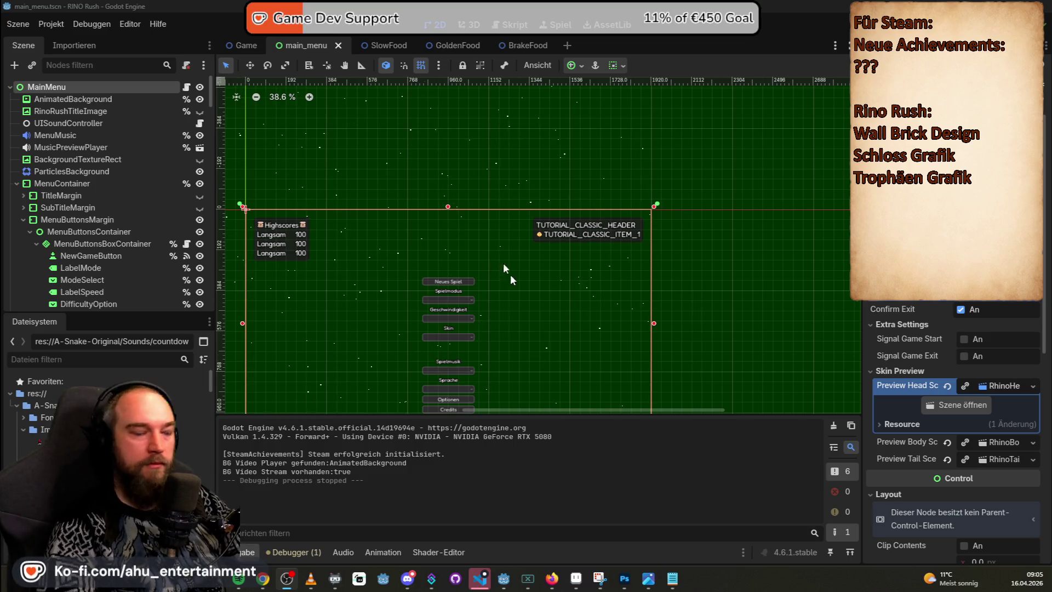
- Scroll and pan the 2D canvas over the whole main menu layout, then switch to VS Code
scroll(429, 343, "down", 2)
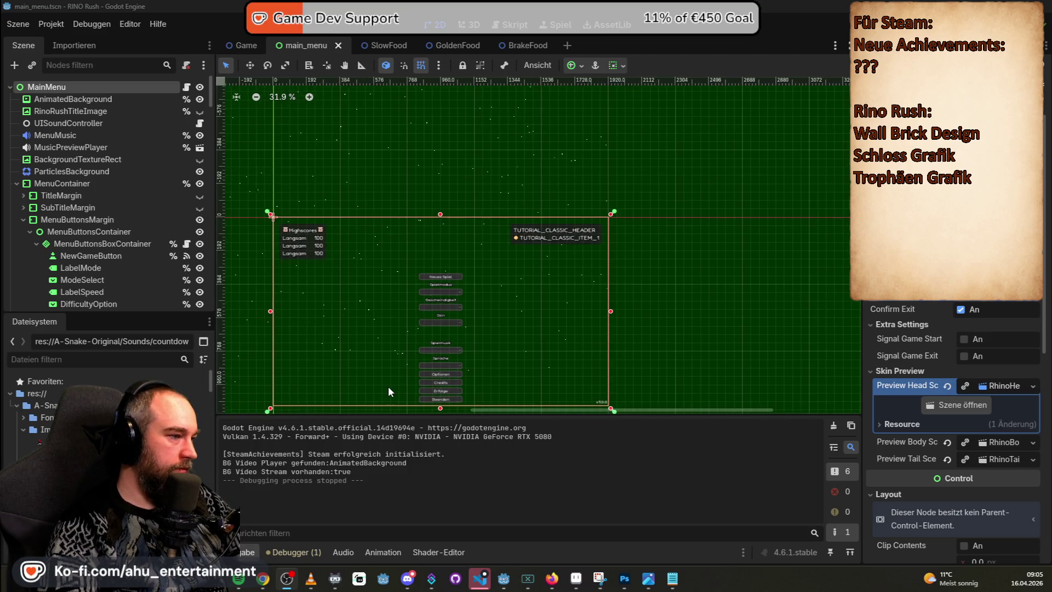
scroll(388, 386, "up", 1)
scroll(415, 365, "down", 1)
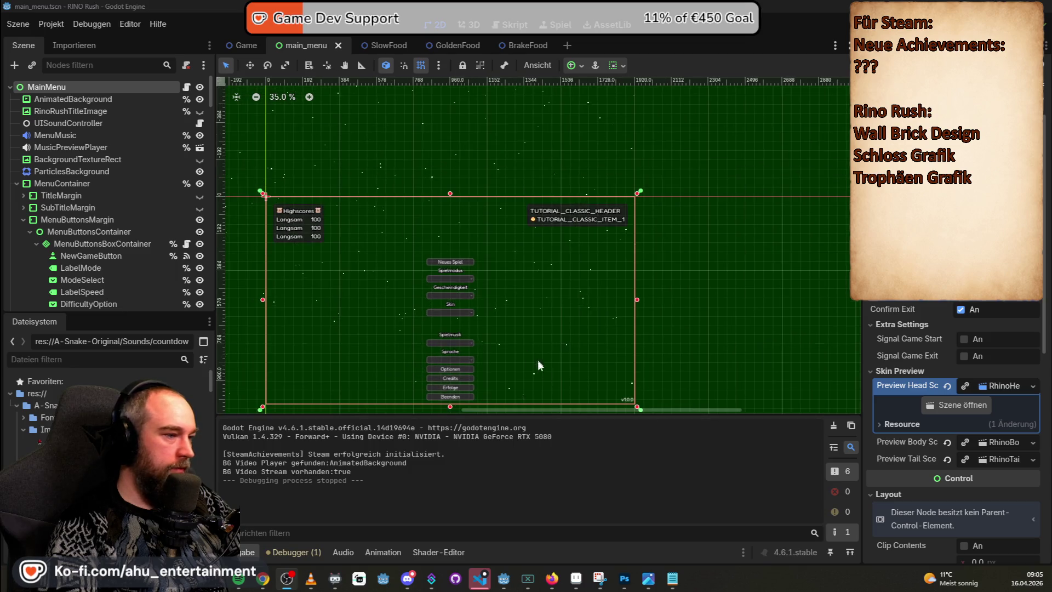
scroll(646, 383, "down", 2)
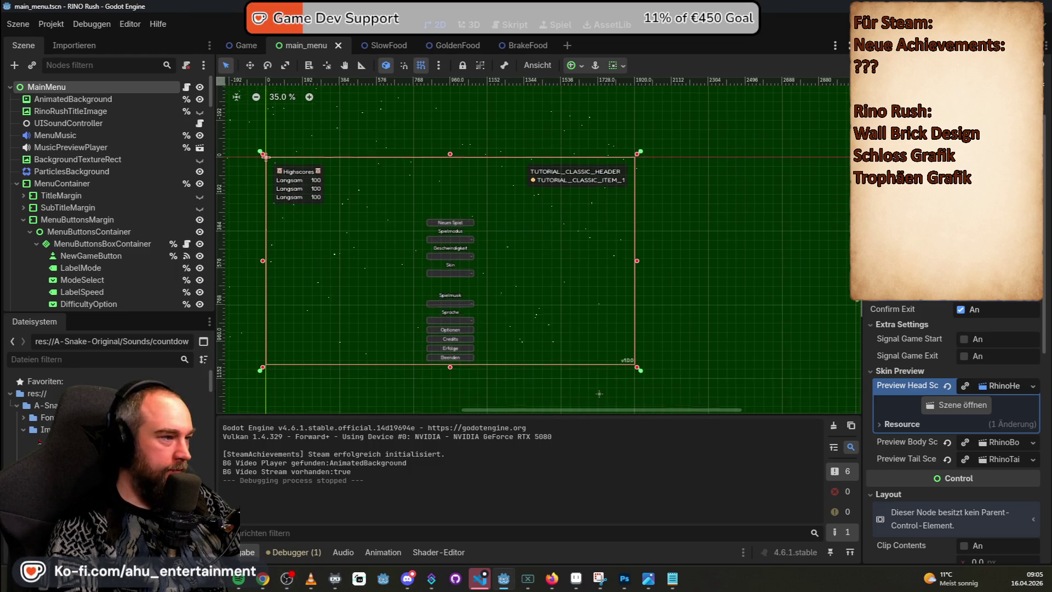
left_click_drag(689, 410, 650, 410)
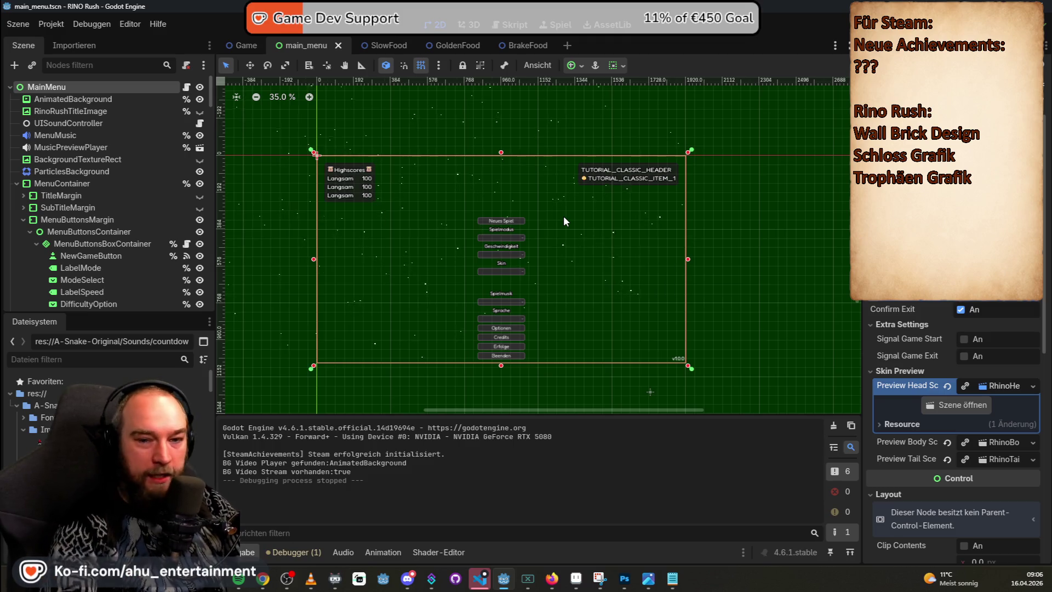
left_click(480, 578)
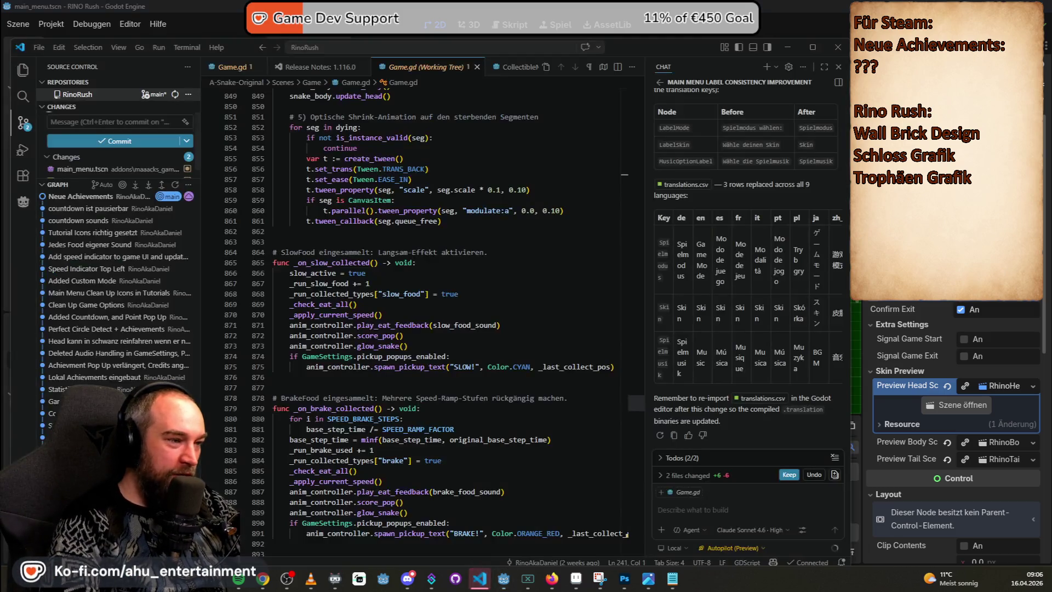
- Expand the chat's '2 files changed' and keep the edits to main_menu.tscn and translations.csv
scroll(775, 311, "up", 5)
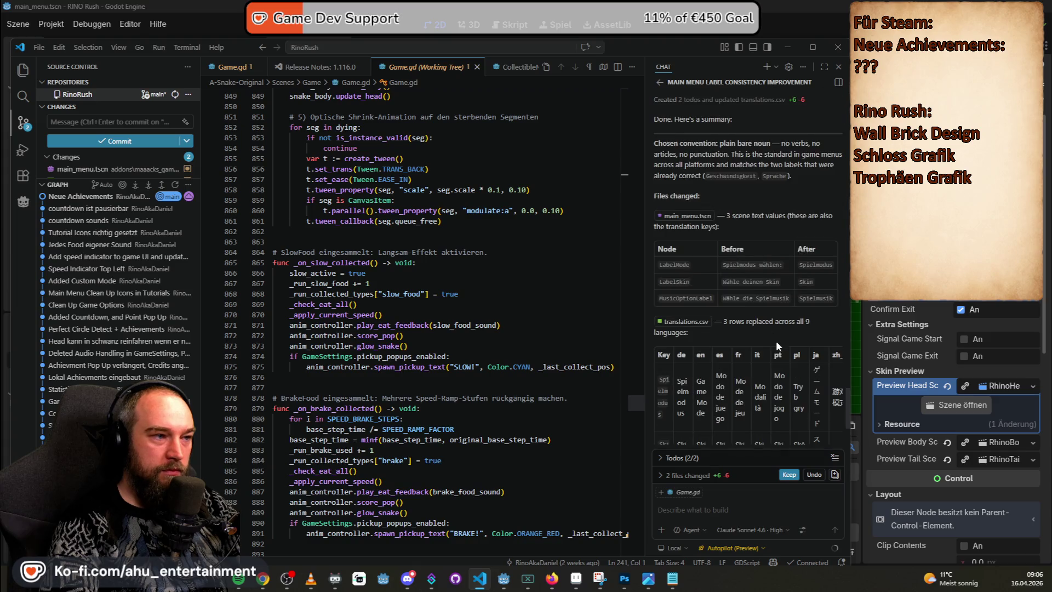
scroll(742, 174, "up", 10)
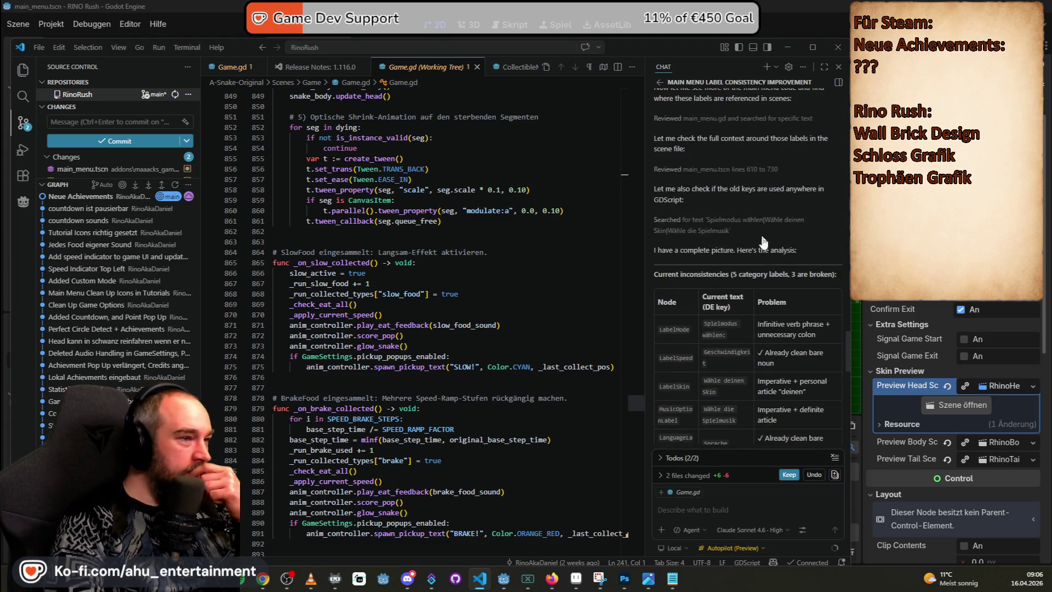
scroll(791, 261, "down", 6)
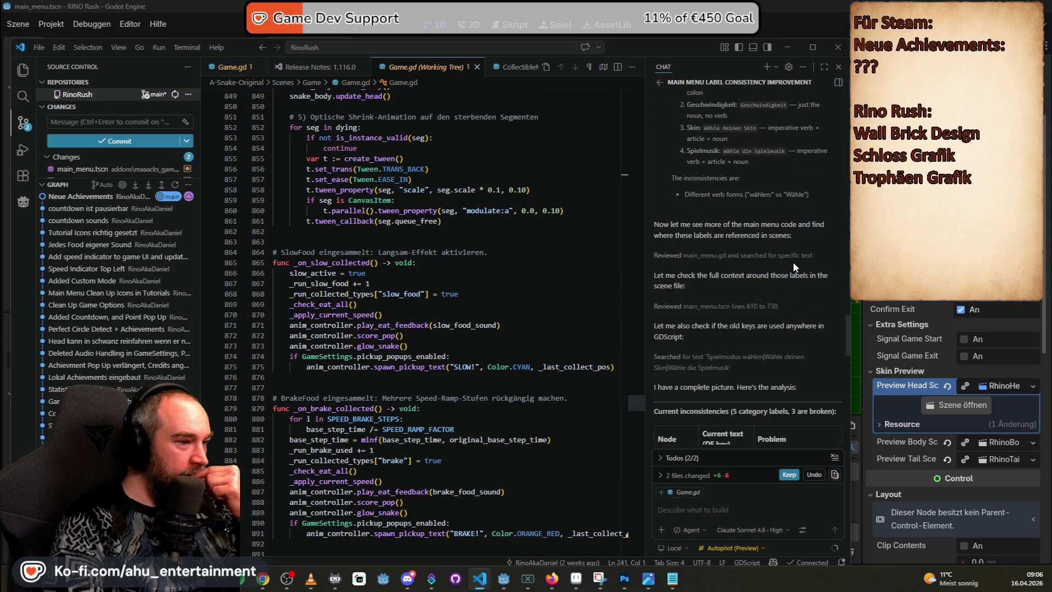
scroll(732, 323, "down", 5)
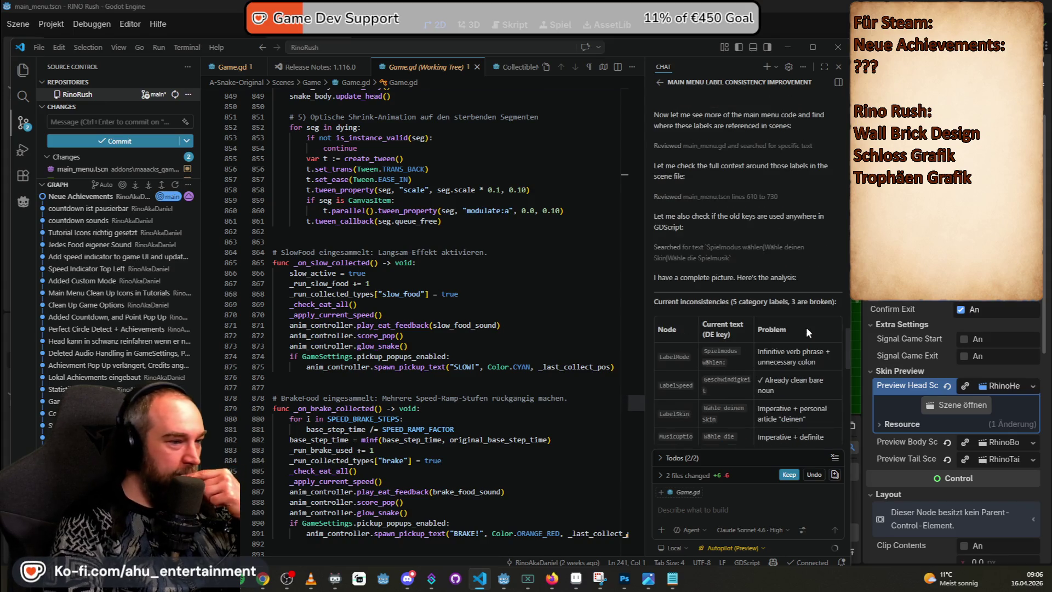
scroll(729, 323, "down", 1)
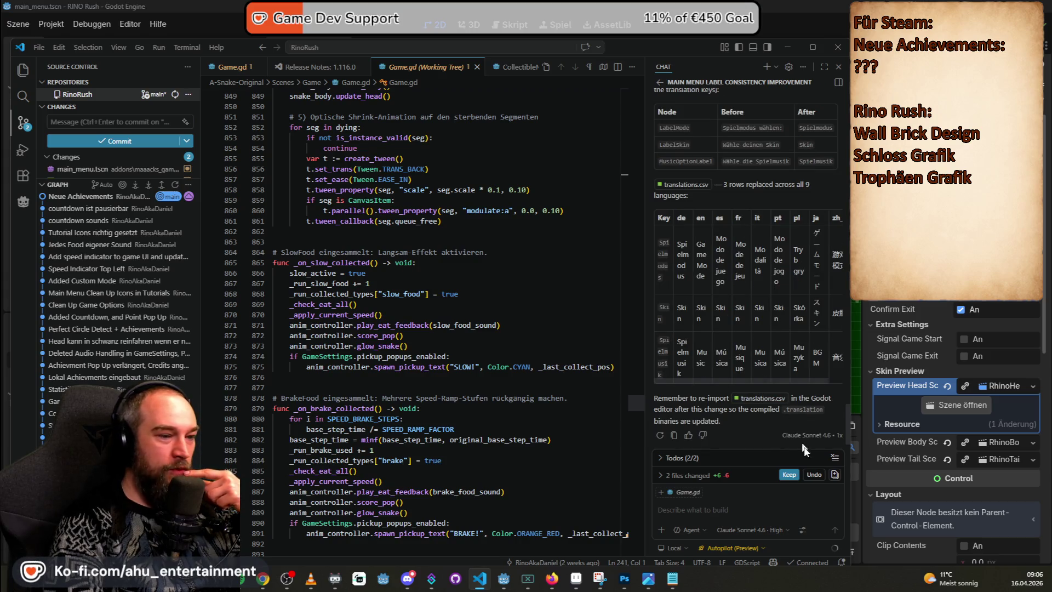
left_click(682, 477)
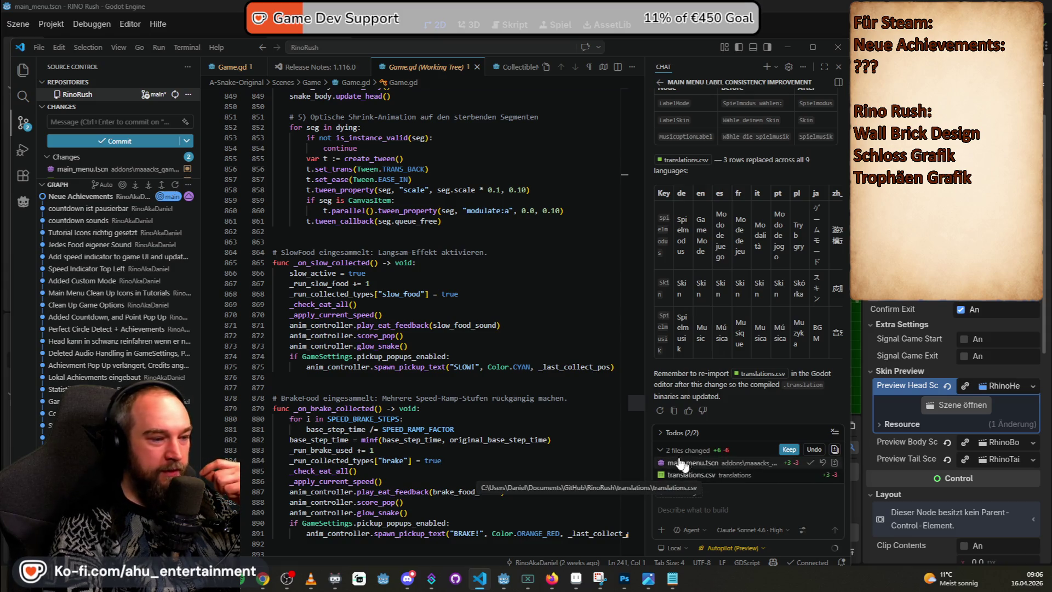
left_click(789, 451)
type("einheitliche menü sprache")
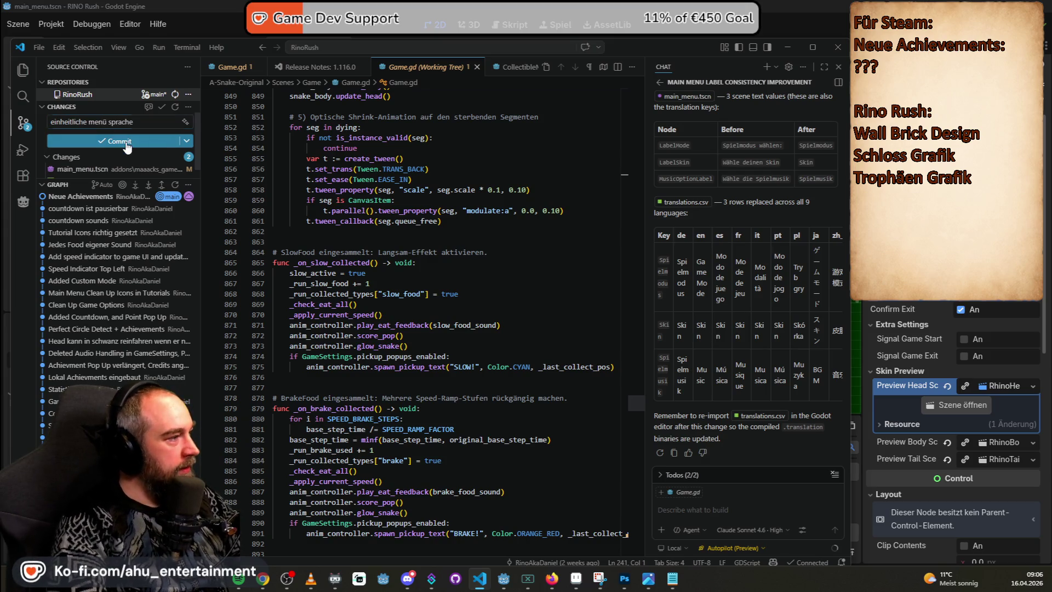
- Commit the changes as 'einheitliche menü sprache' and sync them to the remote
left_click(126, 142)
left_click(140, 145)
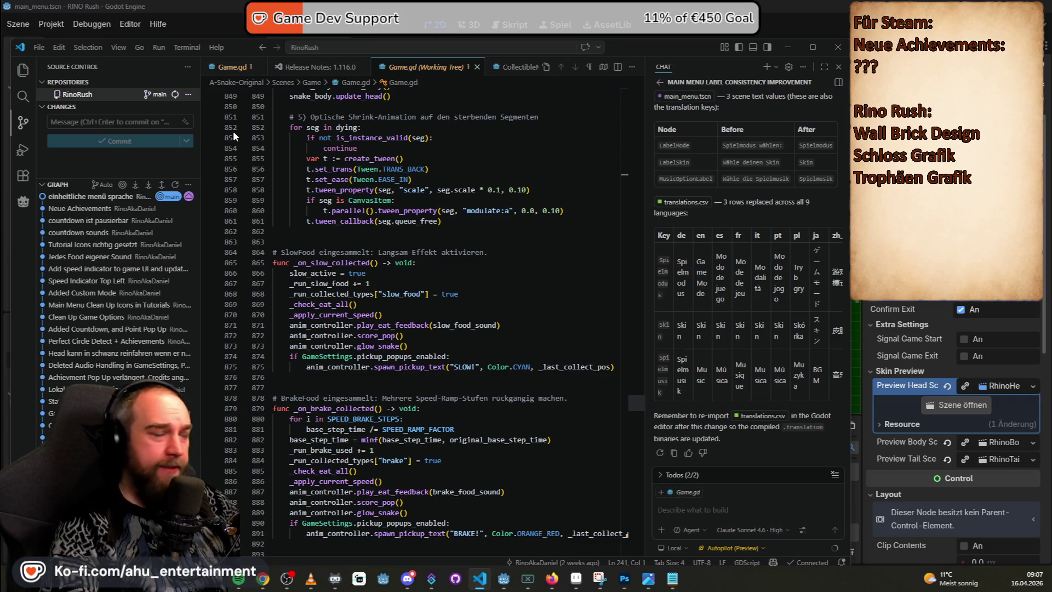
key("alt+Tab")
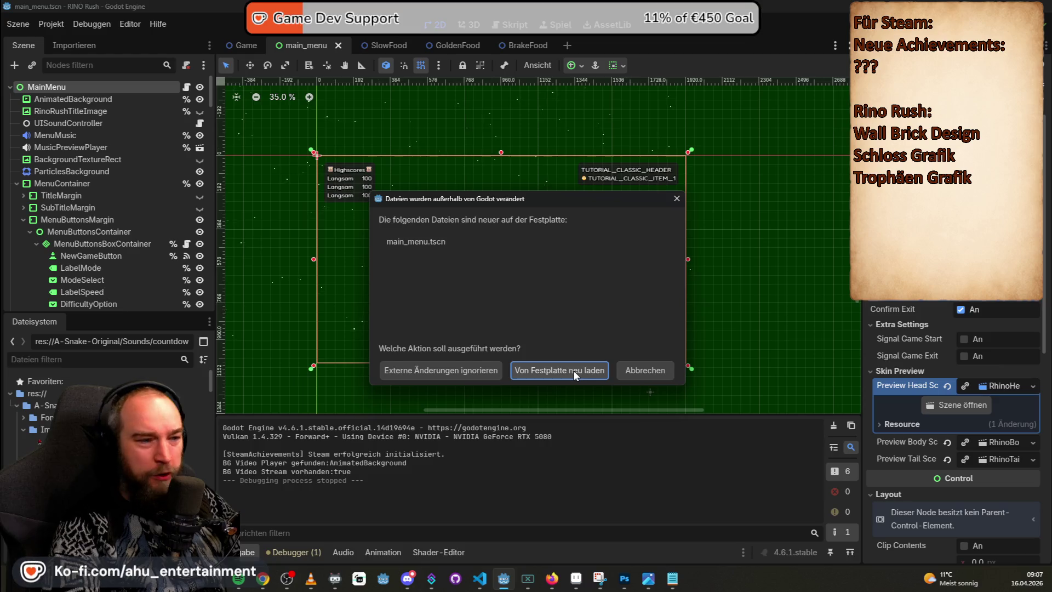
- In Godot, reload main_menu.tscn from disk, save it, and return to VS Code
left_click(573, 370)
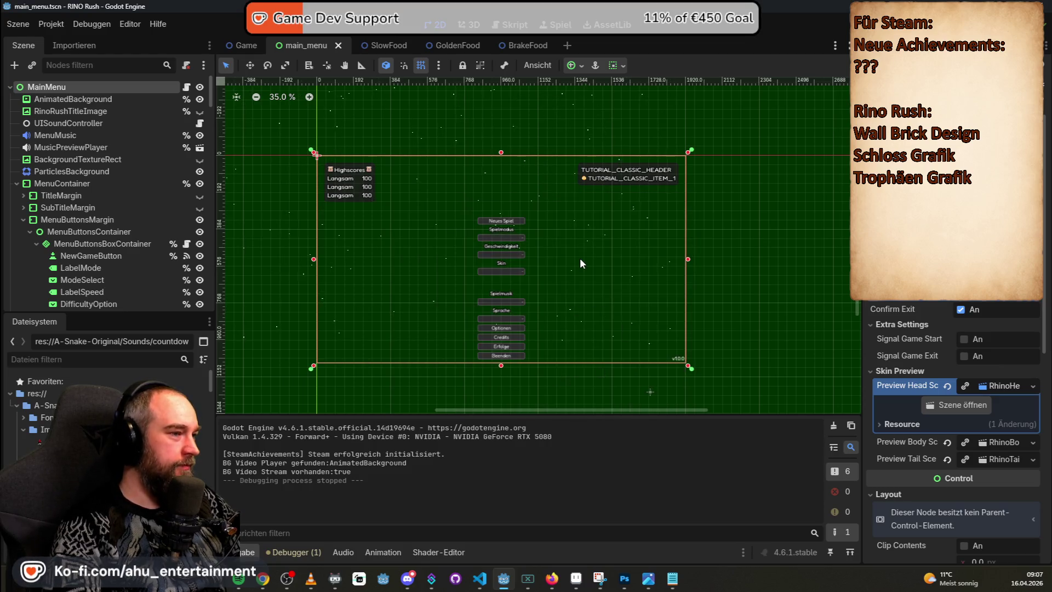
key("ctrl+s")
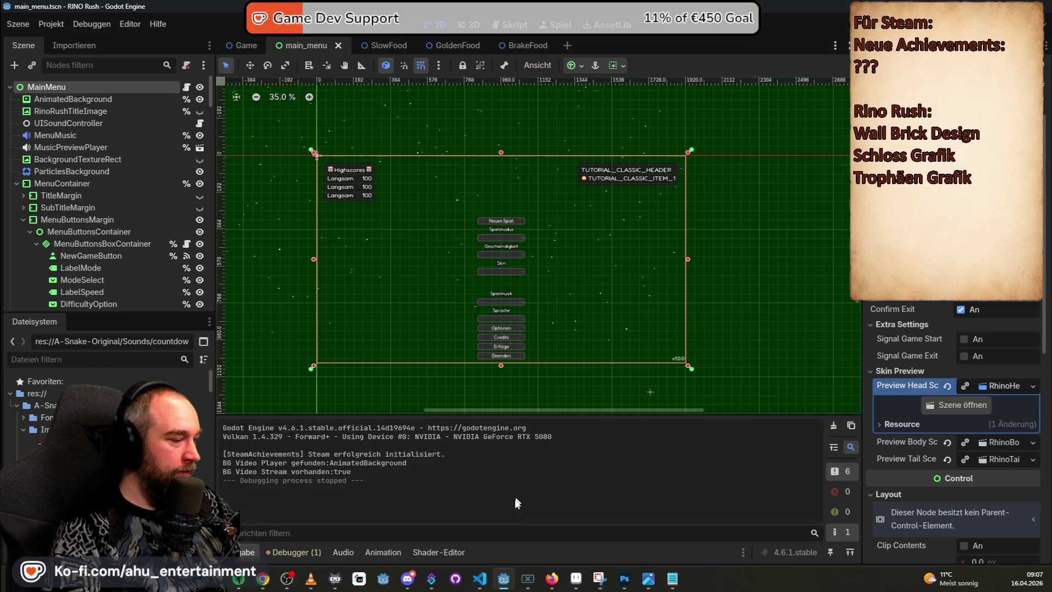
left_click(479, 580)
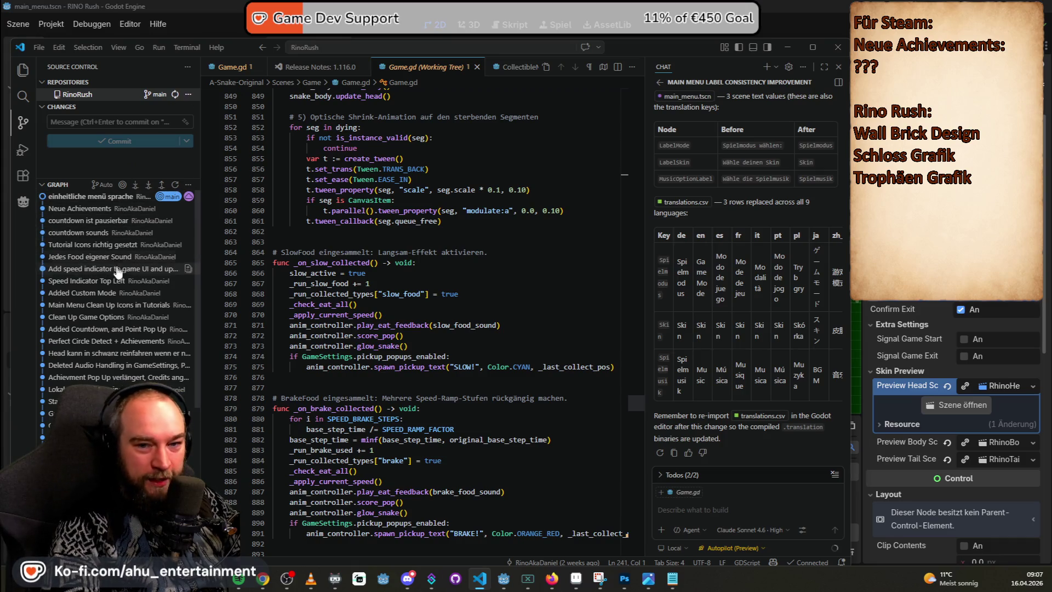
- Expand the 'Deleted Audio Handling in GameSettings' commit and view the Game.gd, StartMenu.gd, AudioUIHelper.gd and GameSettings.gd diffs
scroll(139, 306, "down", 3)
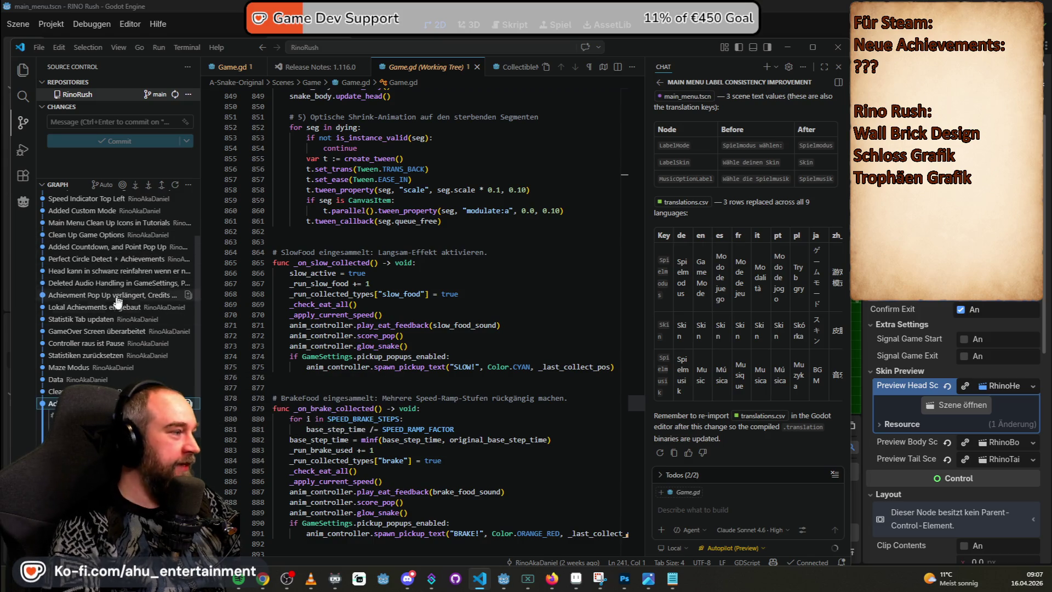
left_click(136, 285)
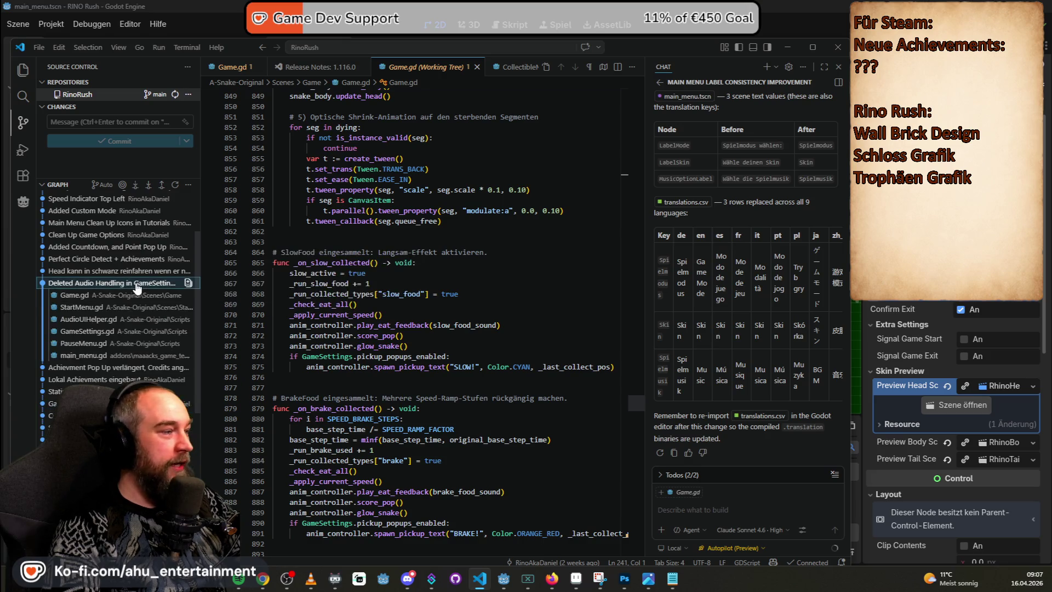
left_click(110, 296)
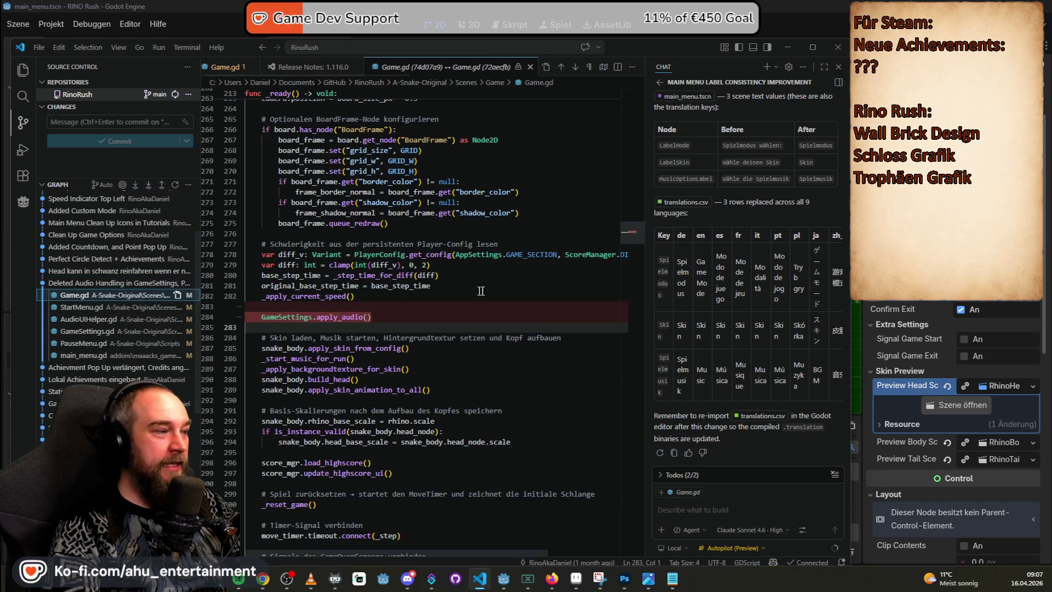
left_click(90, 308)
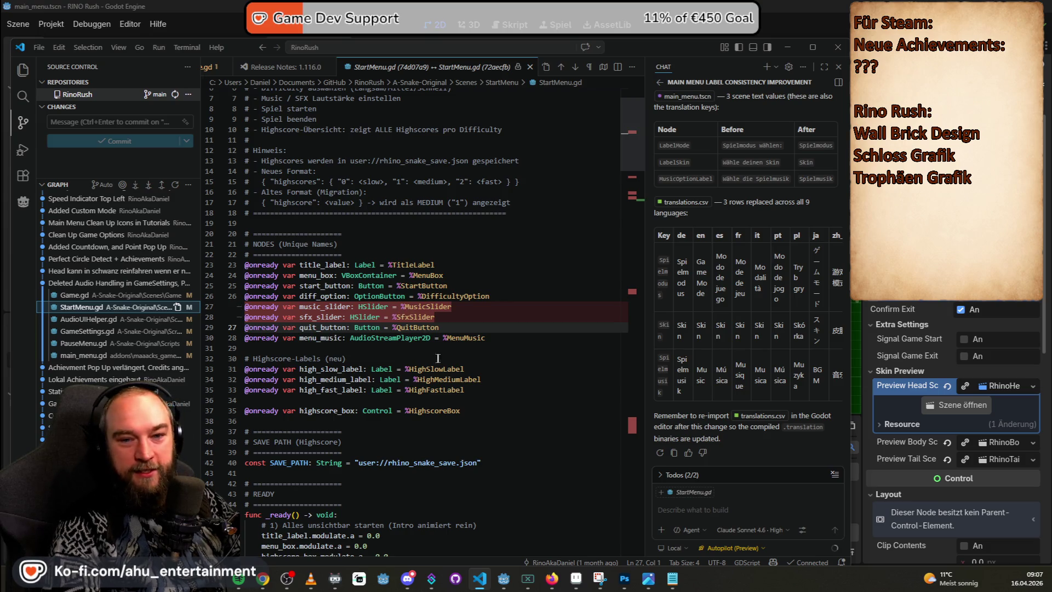
left_click_drag(635, 177, 631, 425)
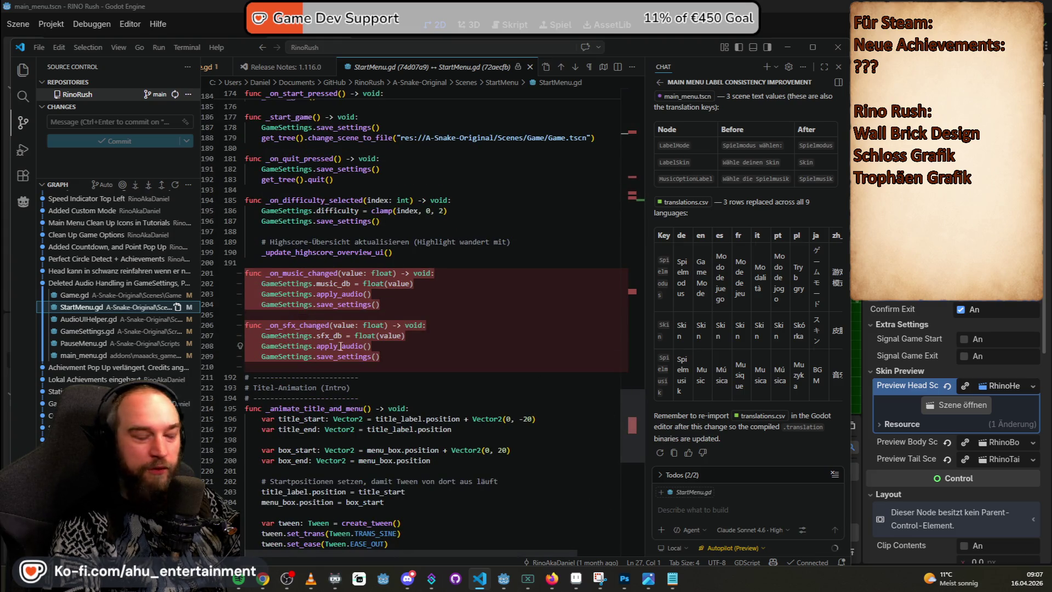
left_click(88, 319)
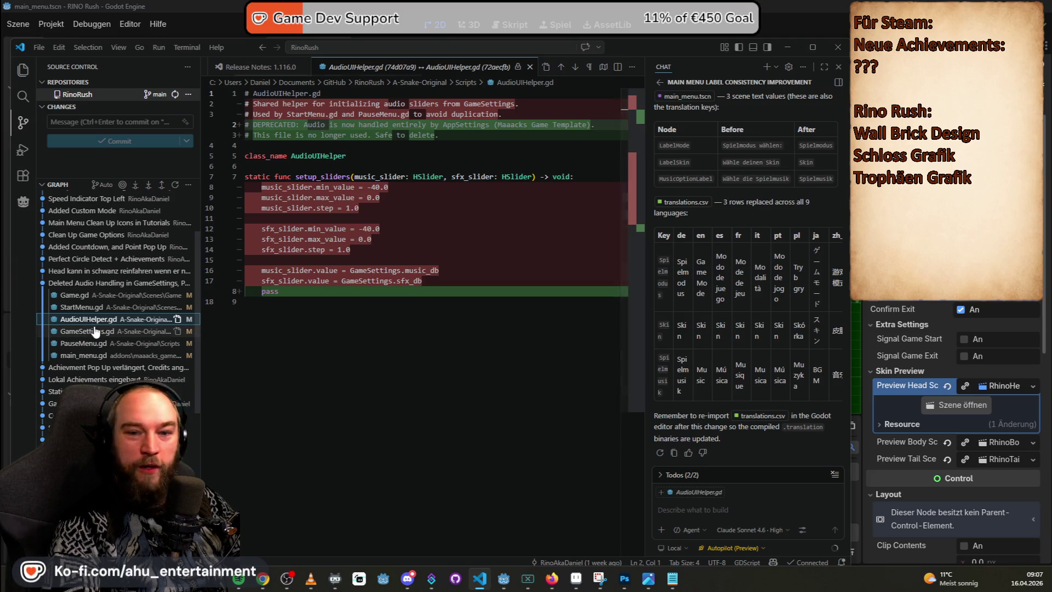
left_click(95, 331)
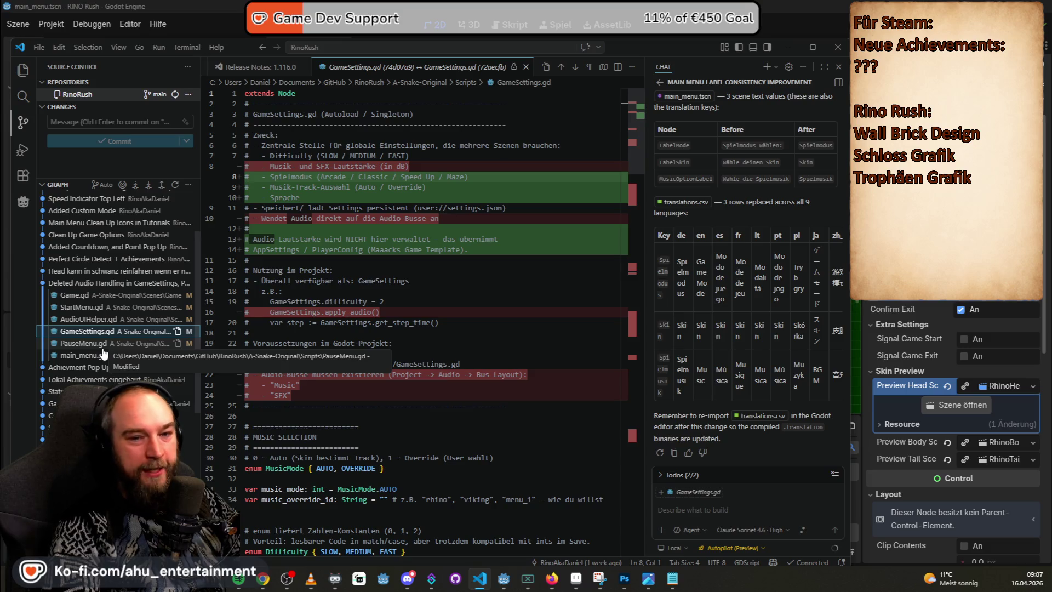
left_click(55, 283)
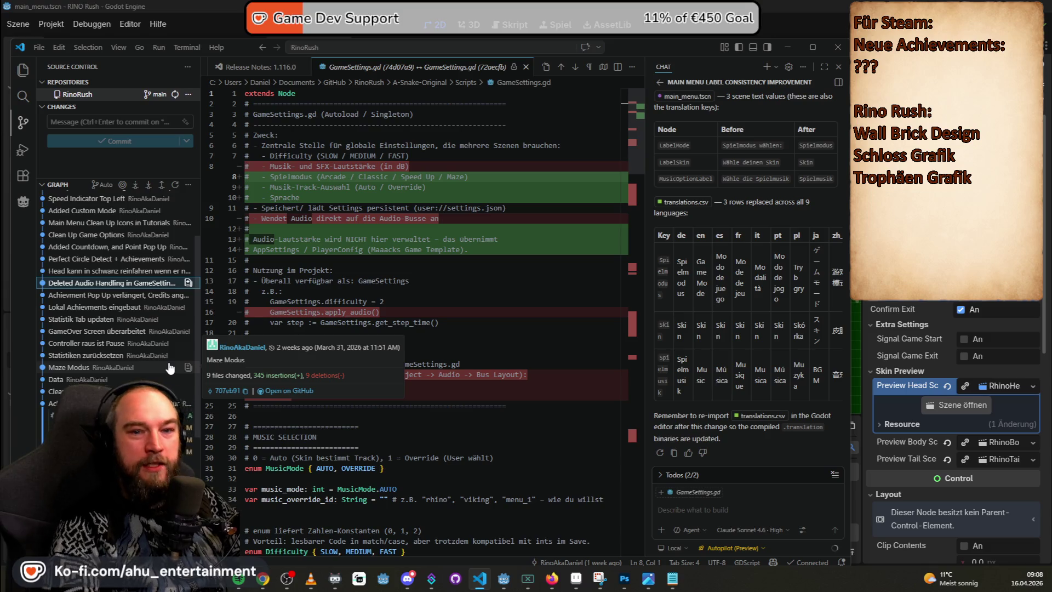
scroll(116, 317, "down", 3)
left_click(117, 321)
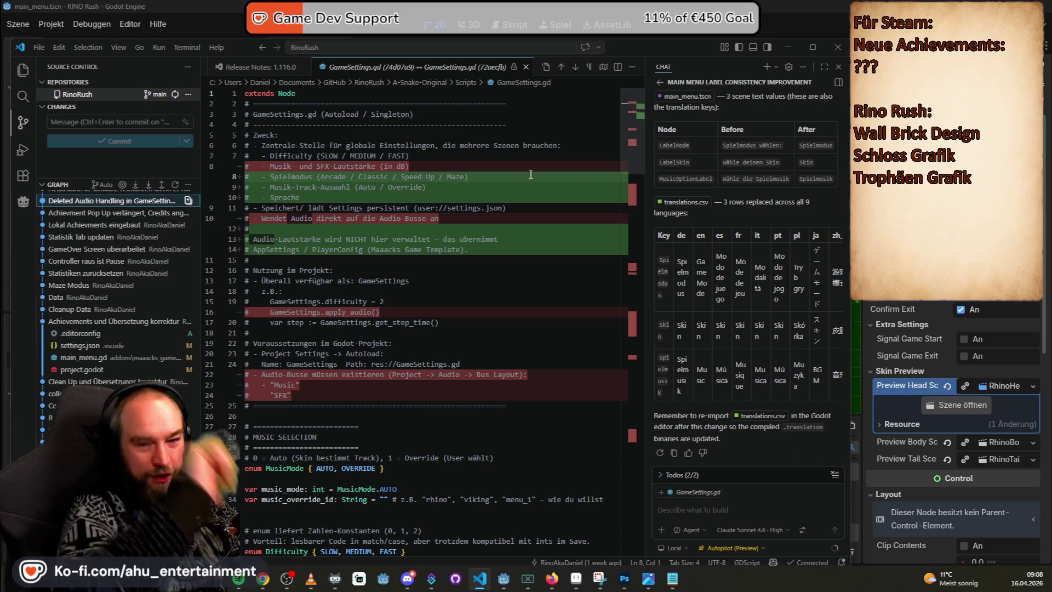
scroll(110, 284, "up", 6)
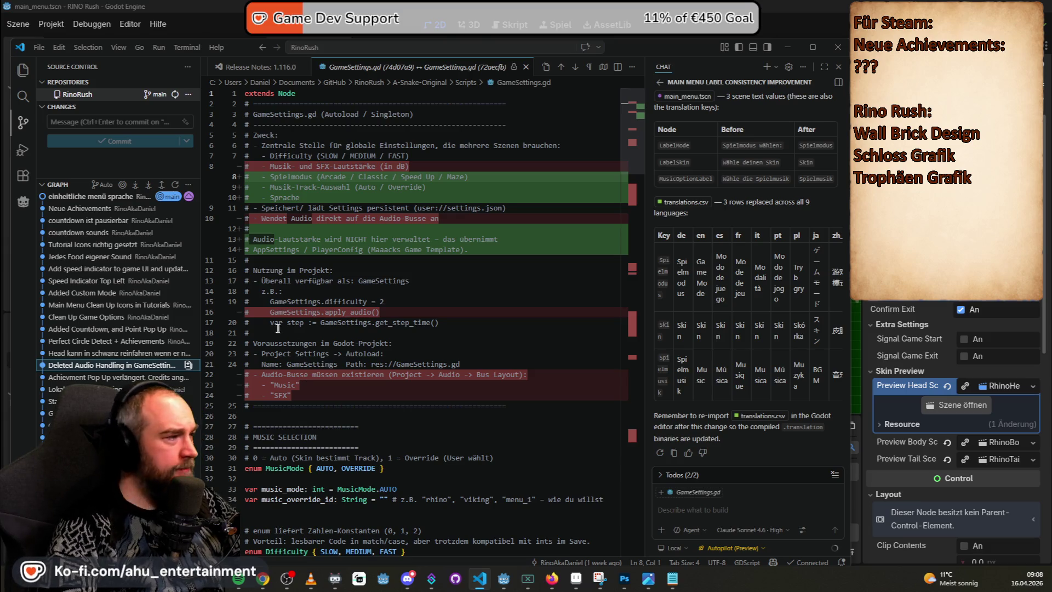
scroll(124, 267, "down", 3)
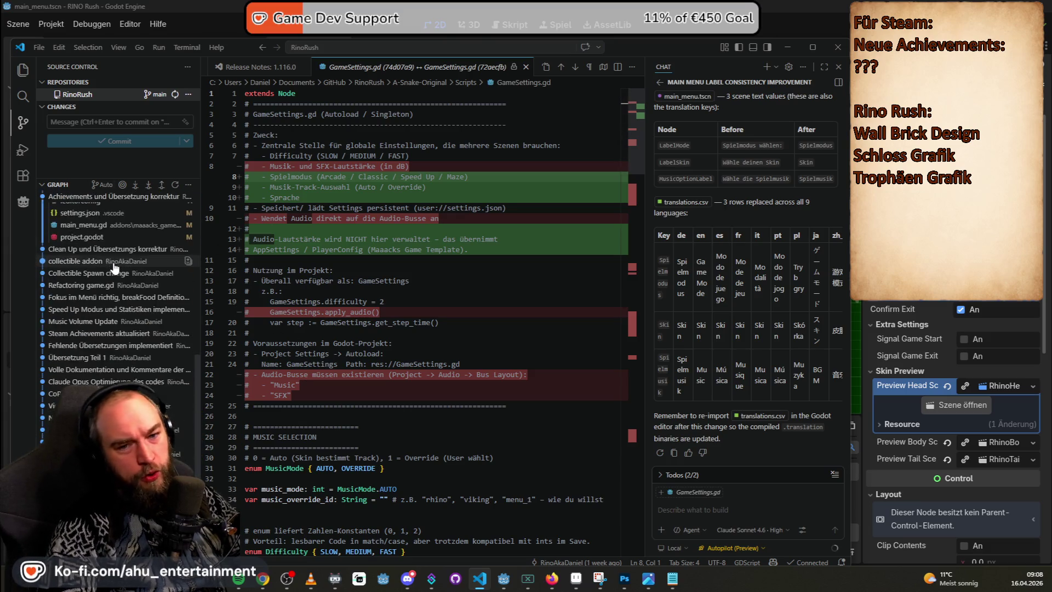
scroll(124, 267, "up", 3)
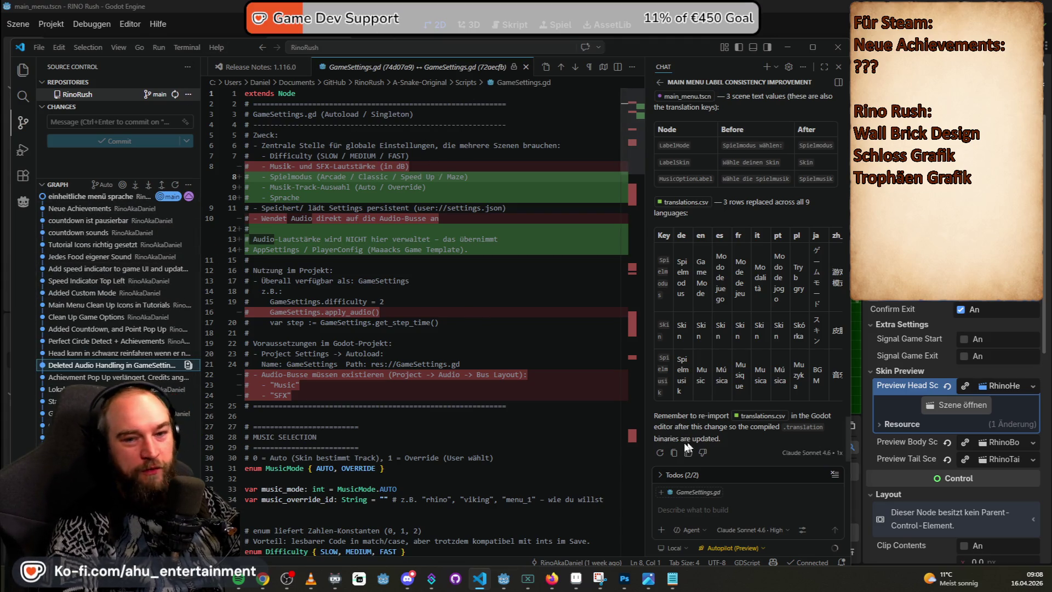
left_click(115, 269)
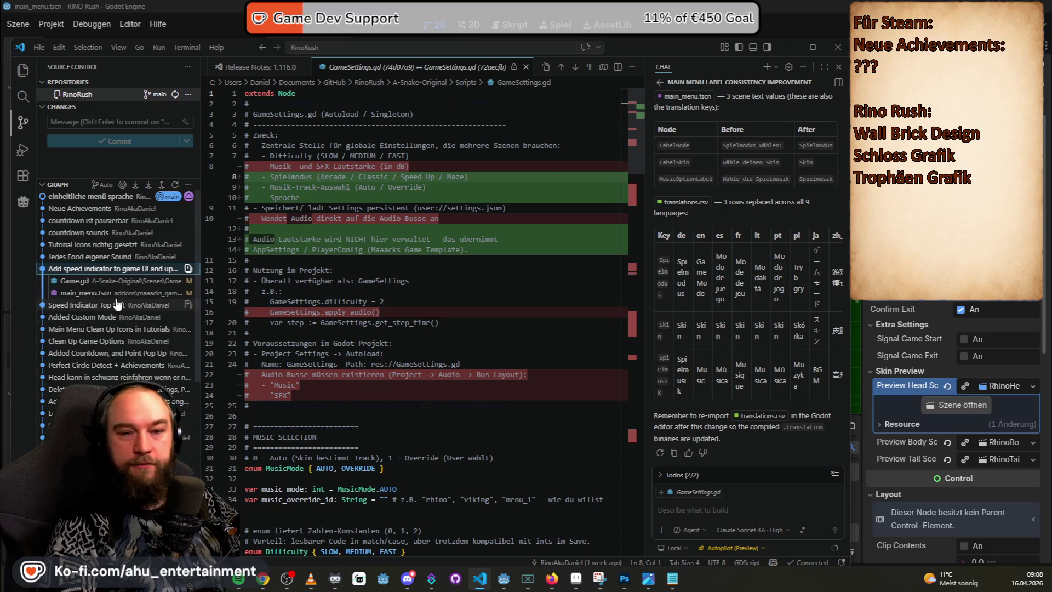
left_click(94, 270)
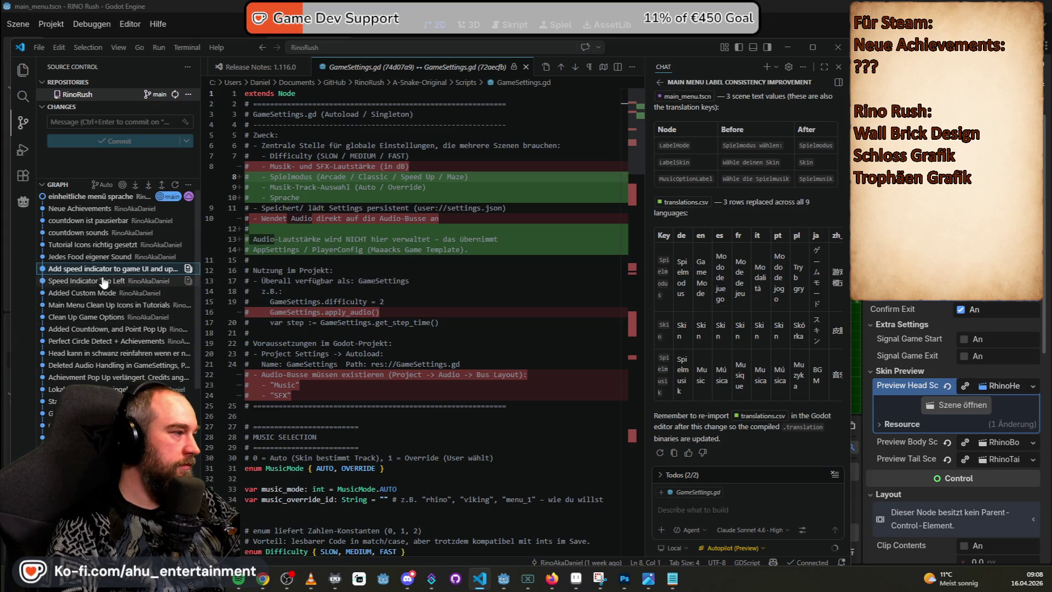
mouse_move(131, 335)
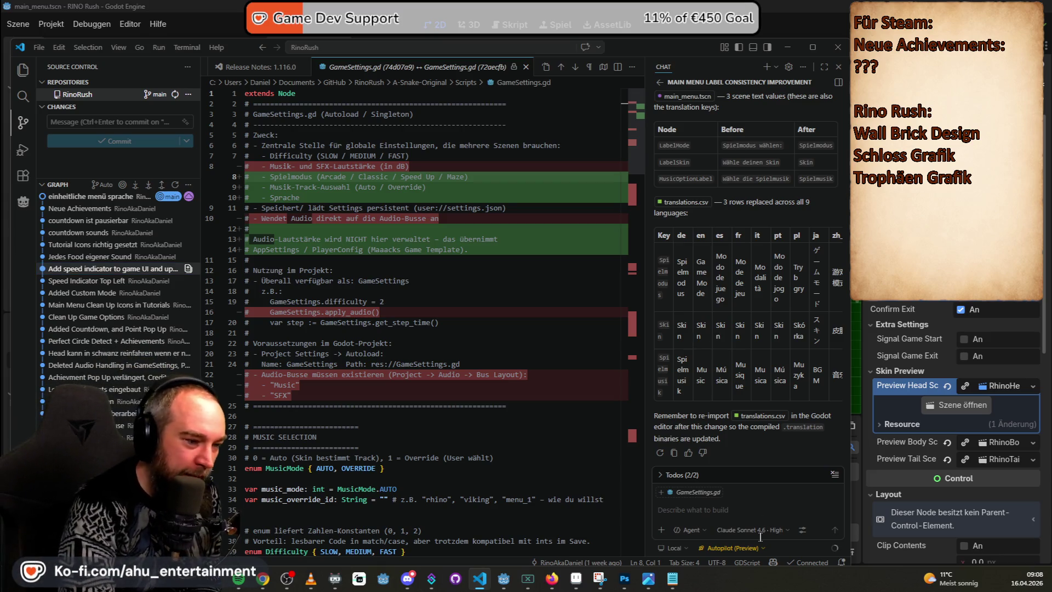
- Set the chat model to Raptor mini (Preview), then view and close the Manage Models list
left_click(741, 531)
left_click(741, 500)
left_click(744, 527)
left_click(681, 516)
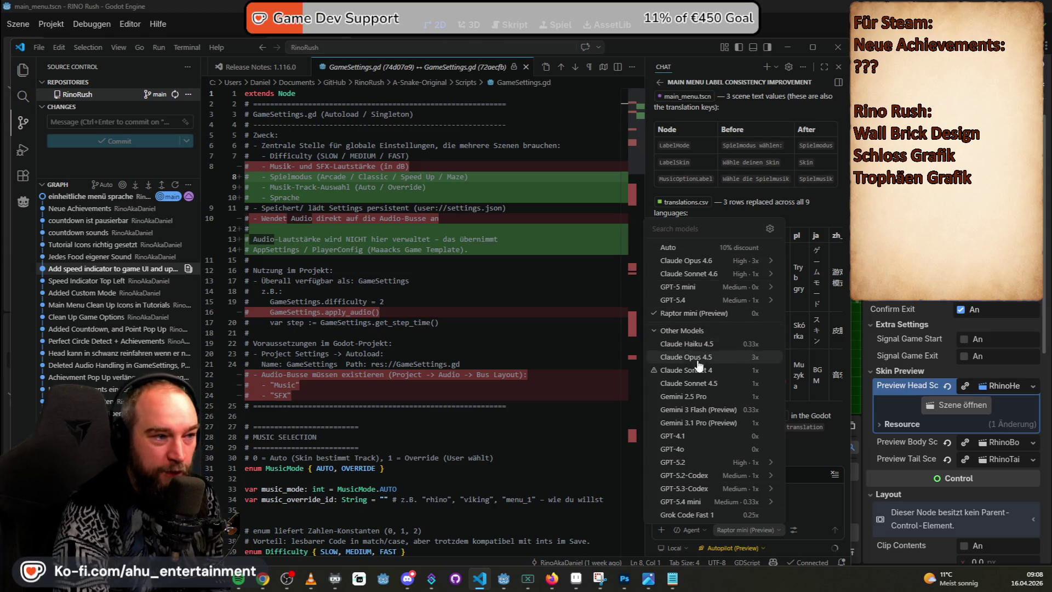
left_click(770, 229)
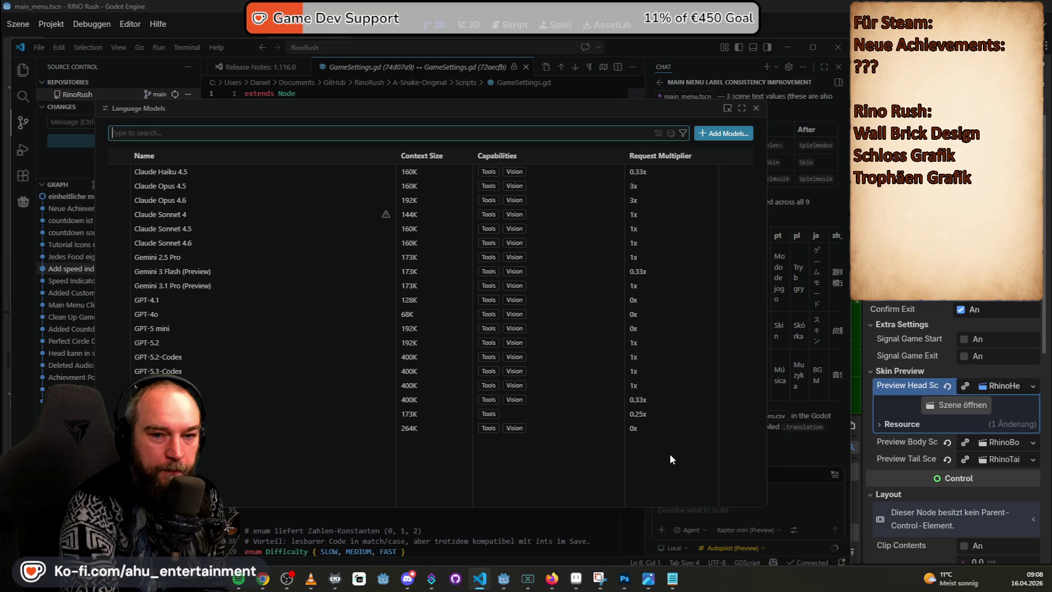
left_click(756, 109)
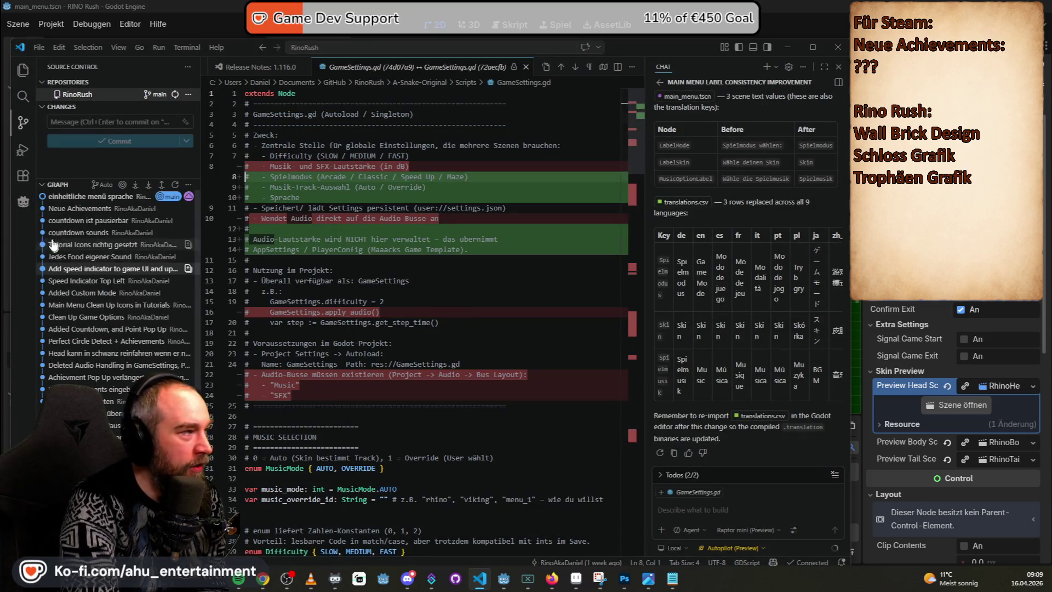
- Search the Extensions Marketplace for 'github', narrow it to 'git', then clear the search
left_click(23, 177)
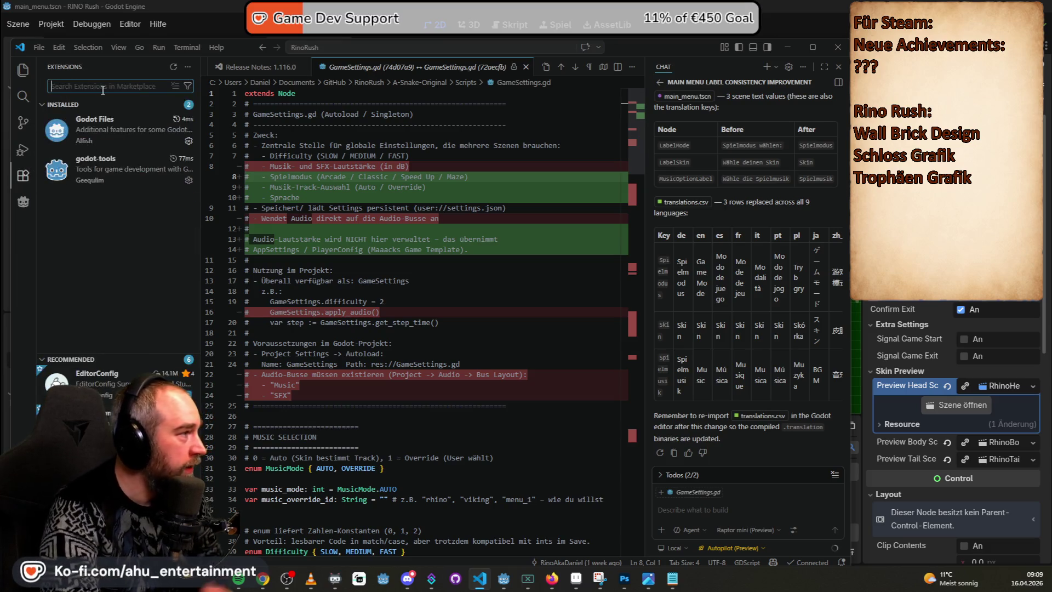
type("github")
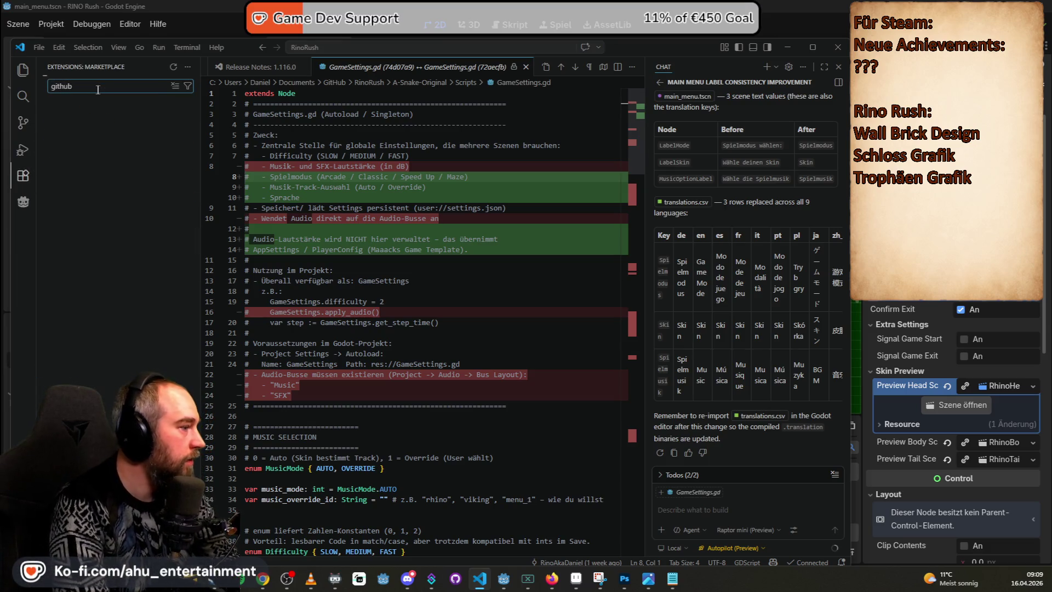
key("BackSpace")
key("BackSpace")
key("BackSpace")
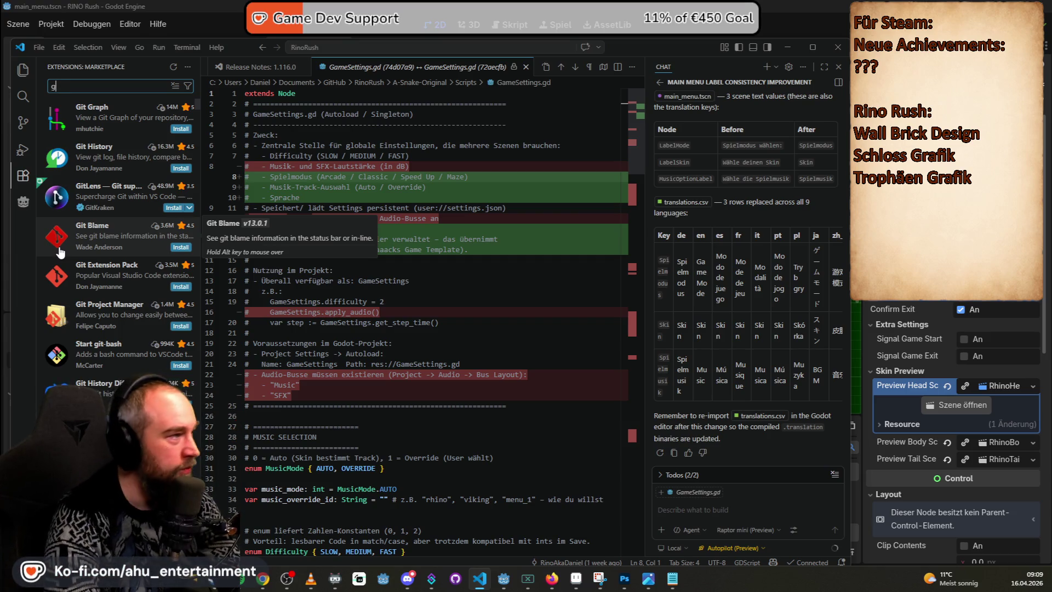
key("BackSpace")
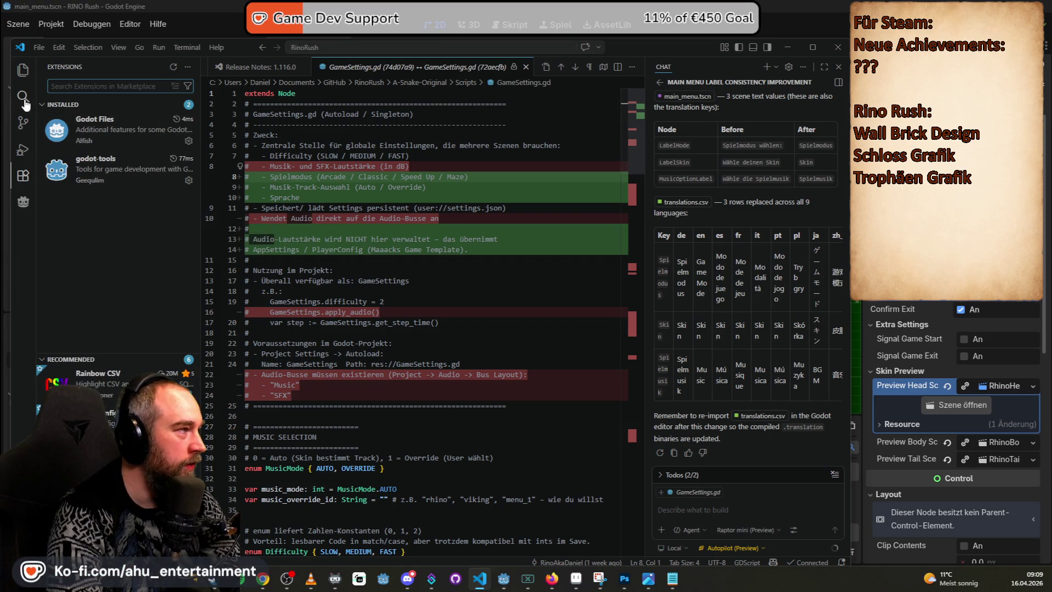
- Return VS Code to the Source Control view, then switch to the Twitch channel in Firefox
left_click(25, 127)
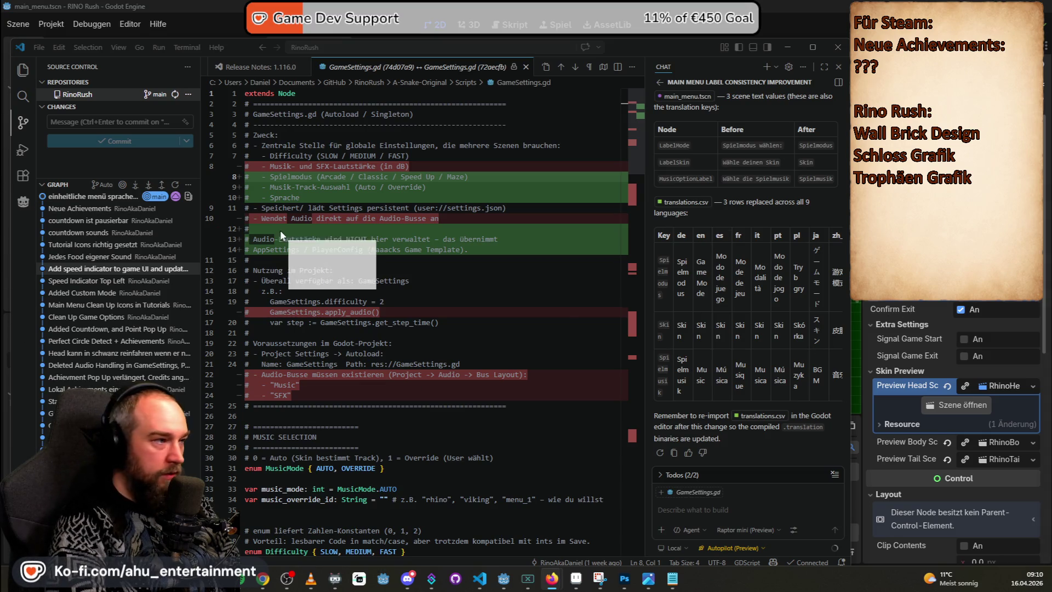
key("alt+Tab")
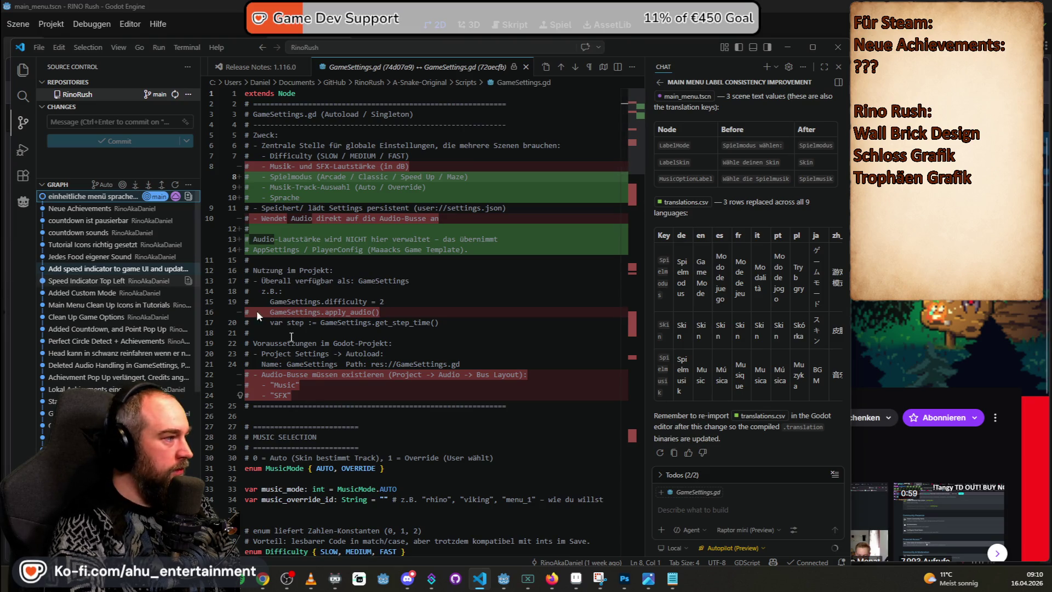
key("alt+Tab")
key("alt+Tab")
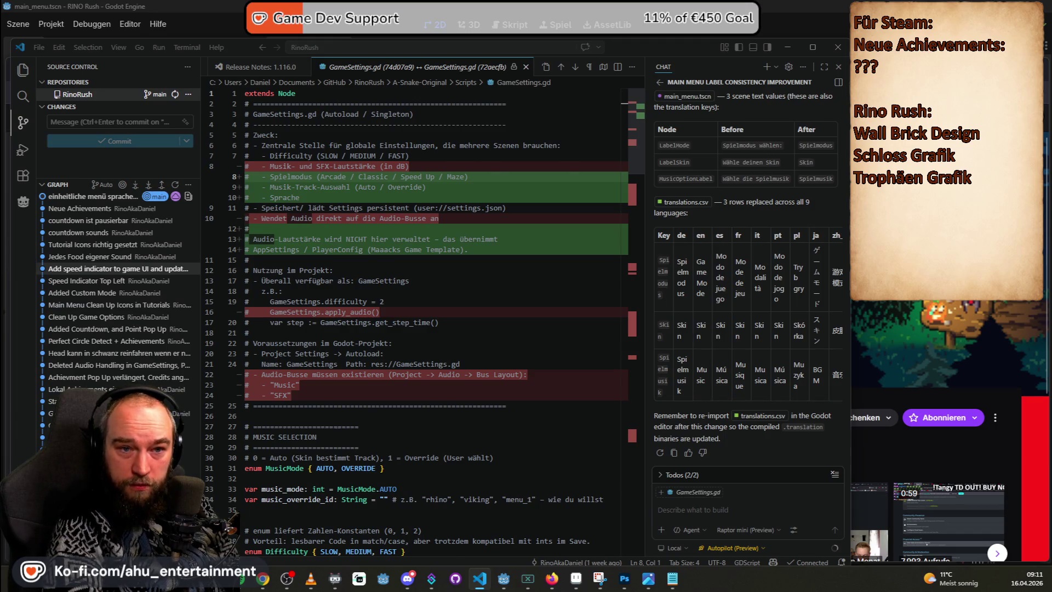
key("alt+Tab")
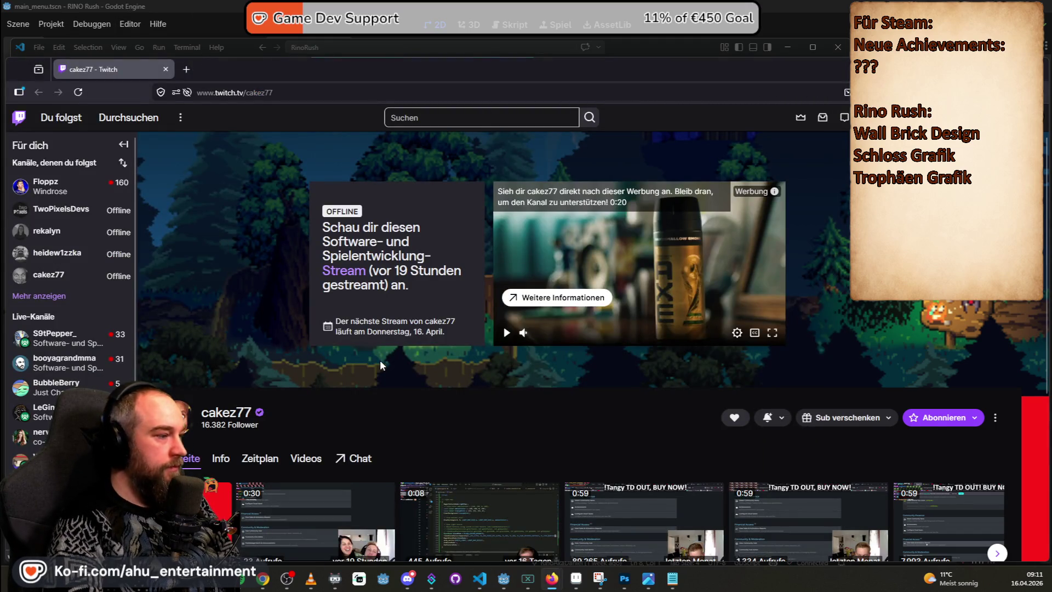
- Scroll down the channel page and open the TangyTD clip under Ausgewählte Clips
scroll(382, 365, "down", 3)
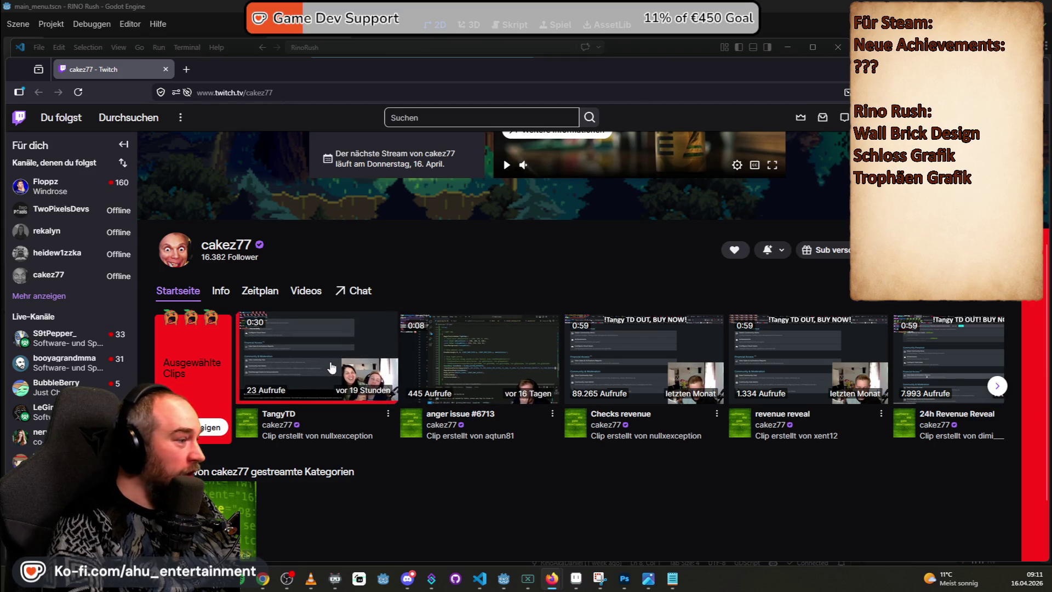
left_click(357, 343)
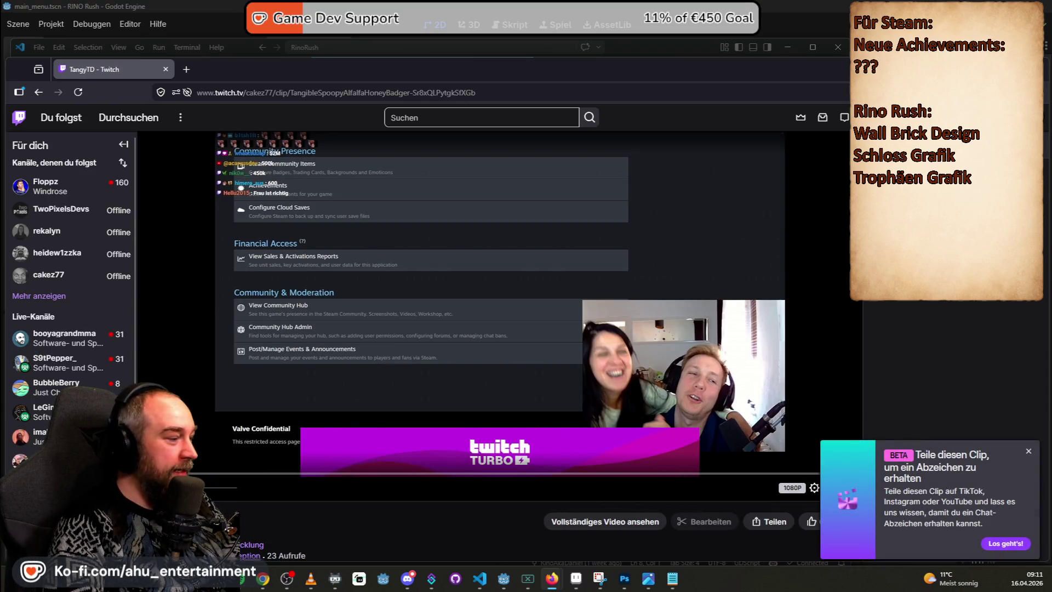
- Dismiss the share prompt and get the TangyTD clip playing again with chat replay alongside
left_click(202, 479)
left_click(202, 478)
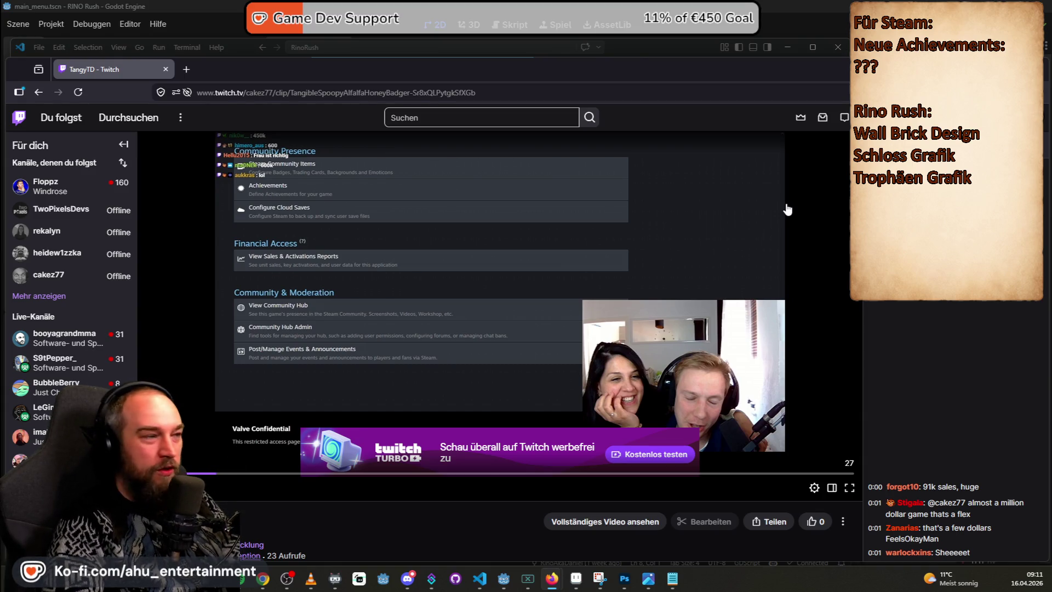
left_click(413, 300)
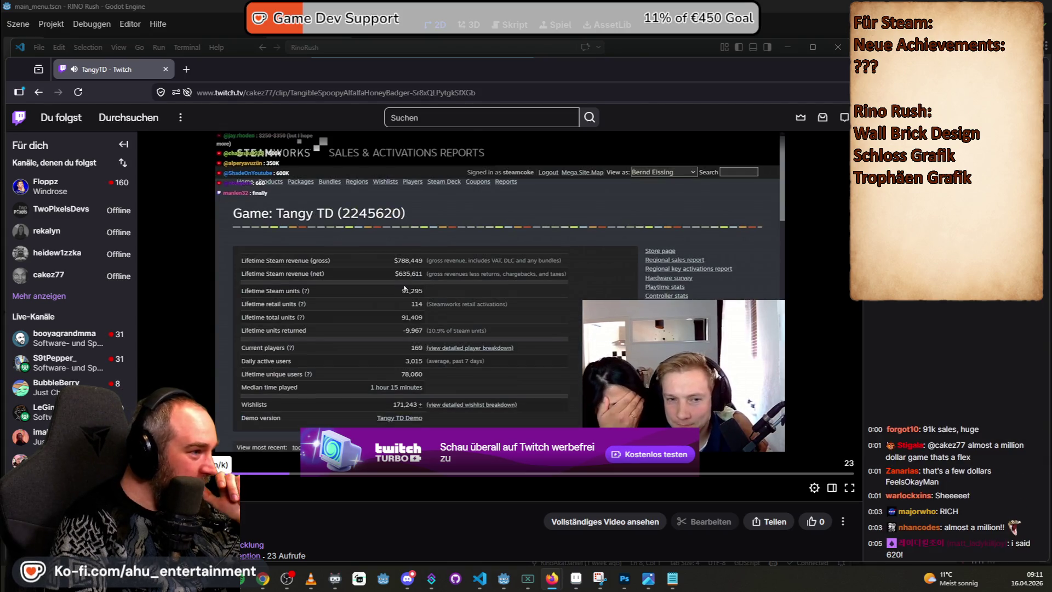
- Pause and resume the TangyTD clip, watching through to the Tangy TD Steamworks sales report
left_click(421, 283)
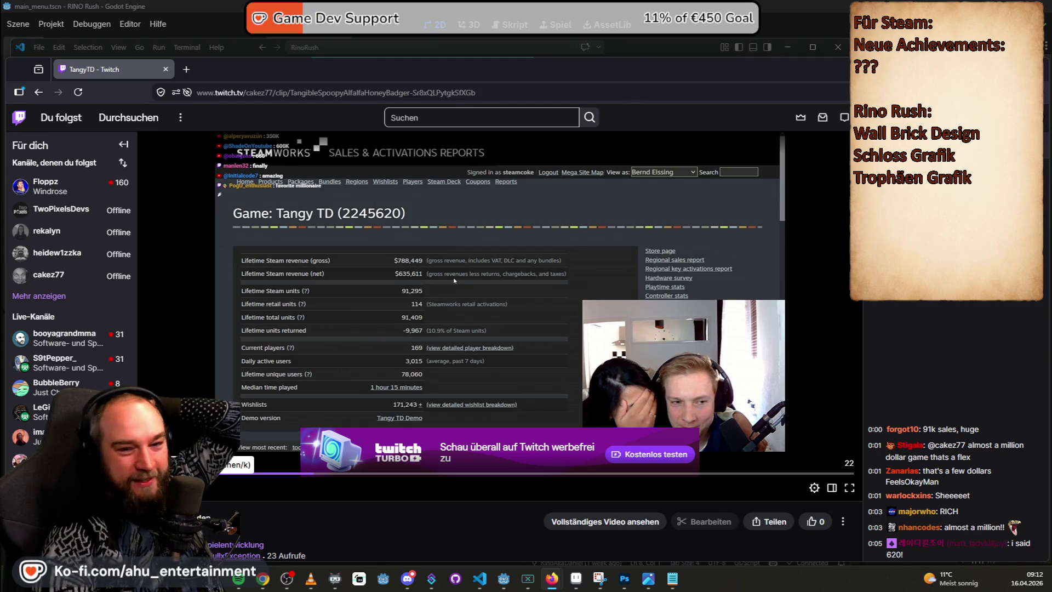
key("k")
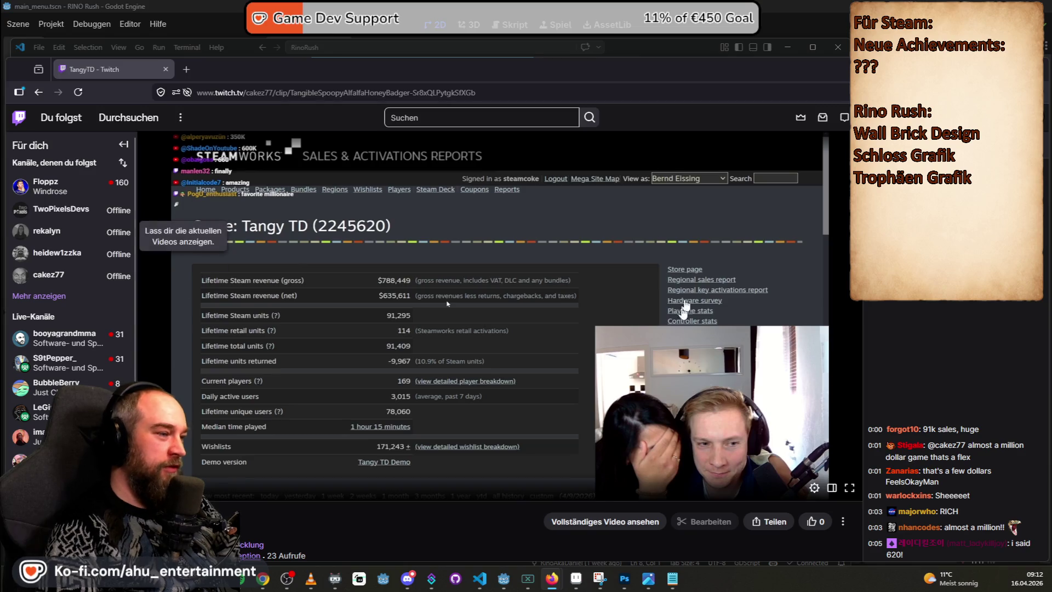
left_click(563, 281)
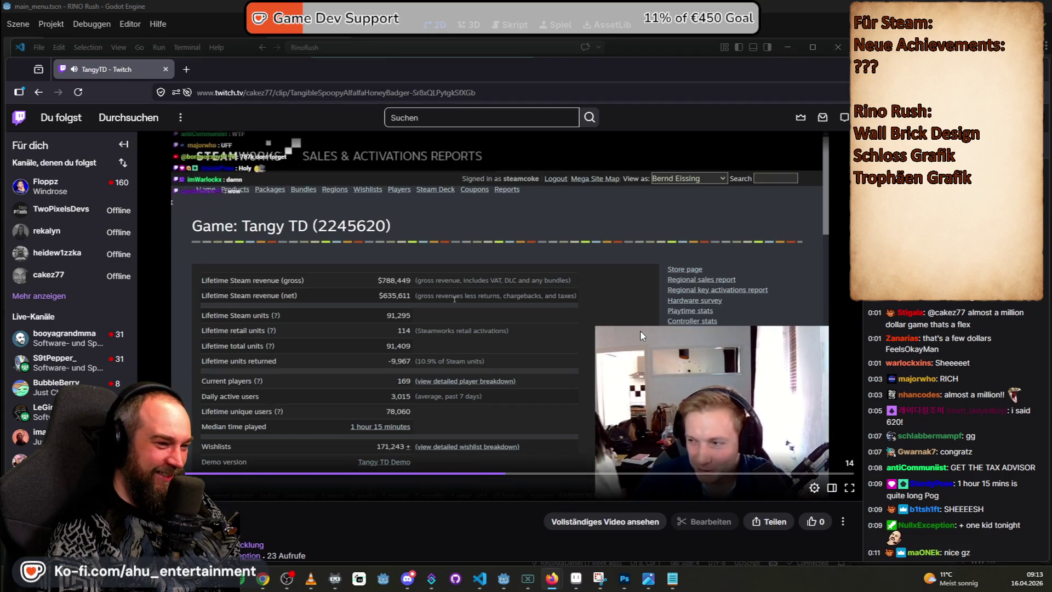
- Pause the Tangy TD sales-report clip and switch away from the Firefox window
left_click(582, 322)
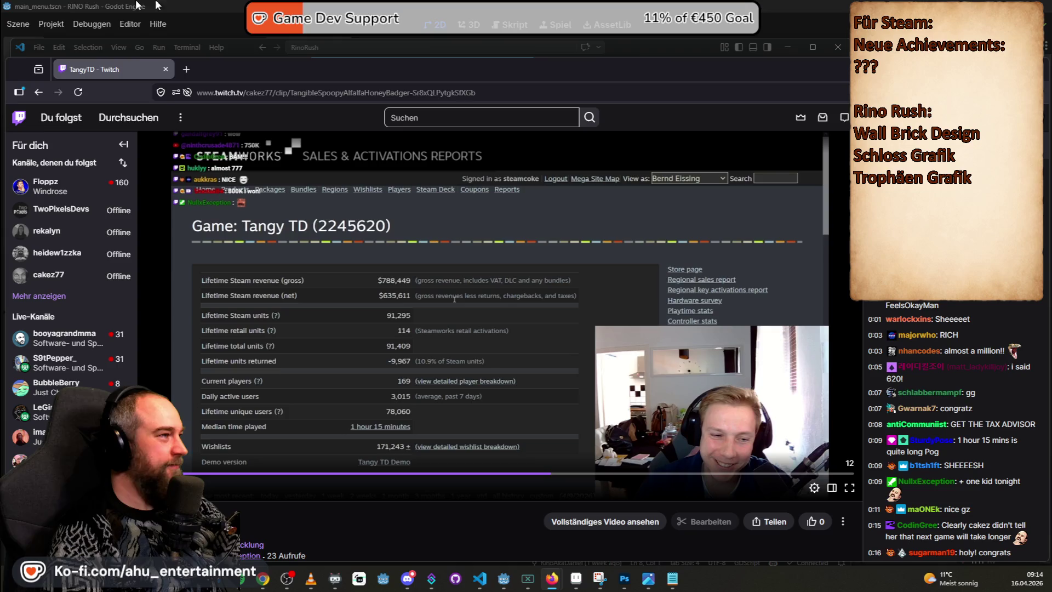
key("alt+Tab")
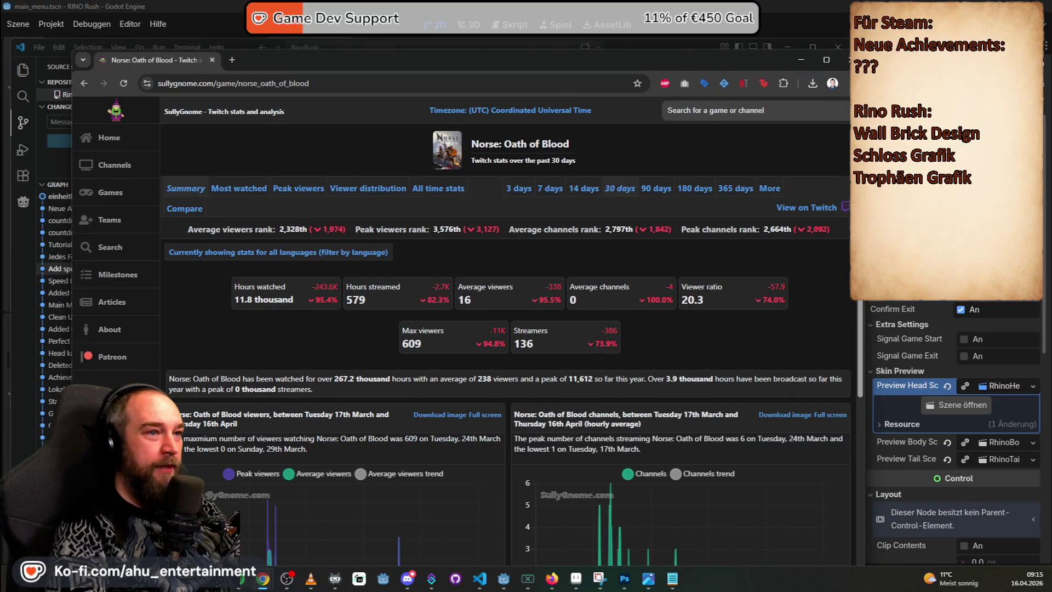
- Maximize SullyGnome and list Norse: Oath of Blood's most watched channels over 90 days, all languages
left_click(824, 60)
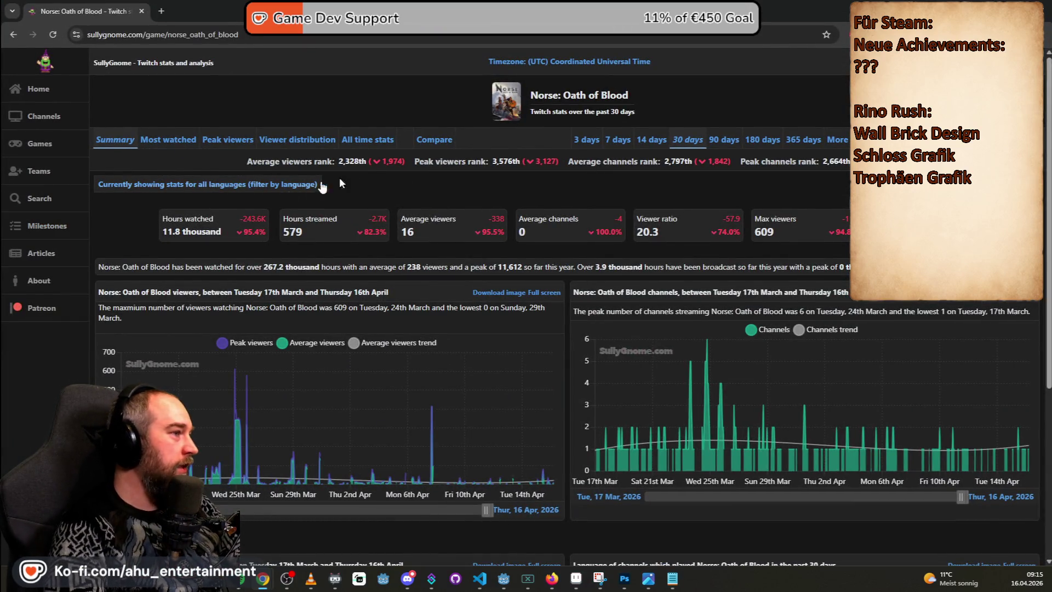
left_click(169, 140)
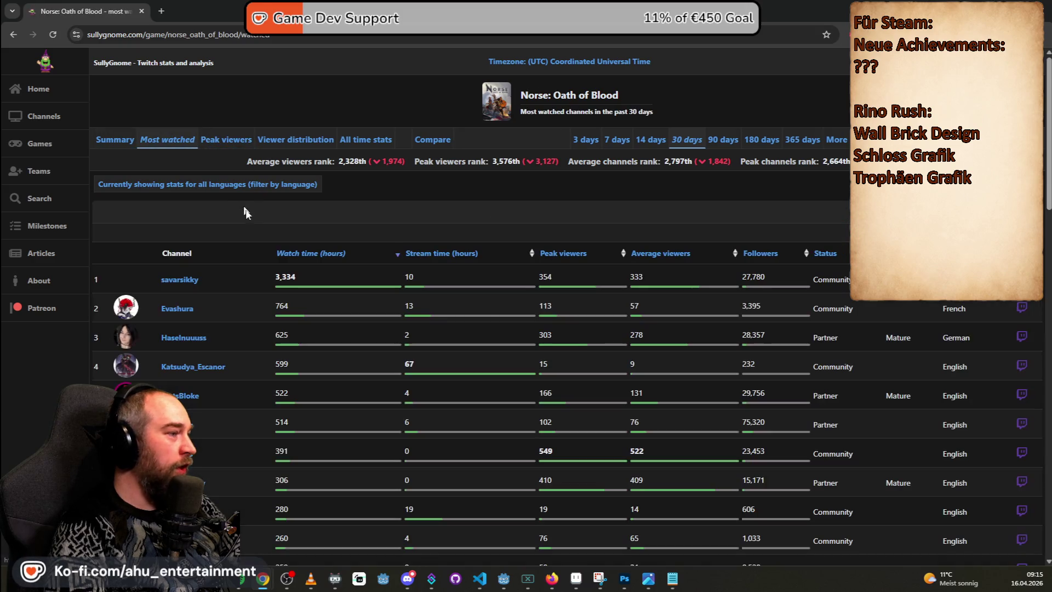
left_click(258, 185)
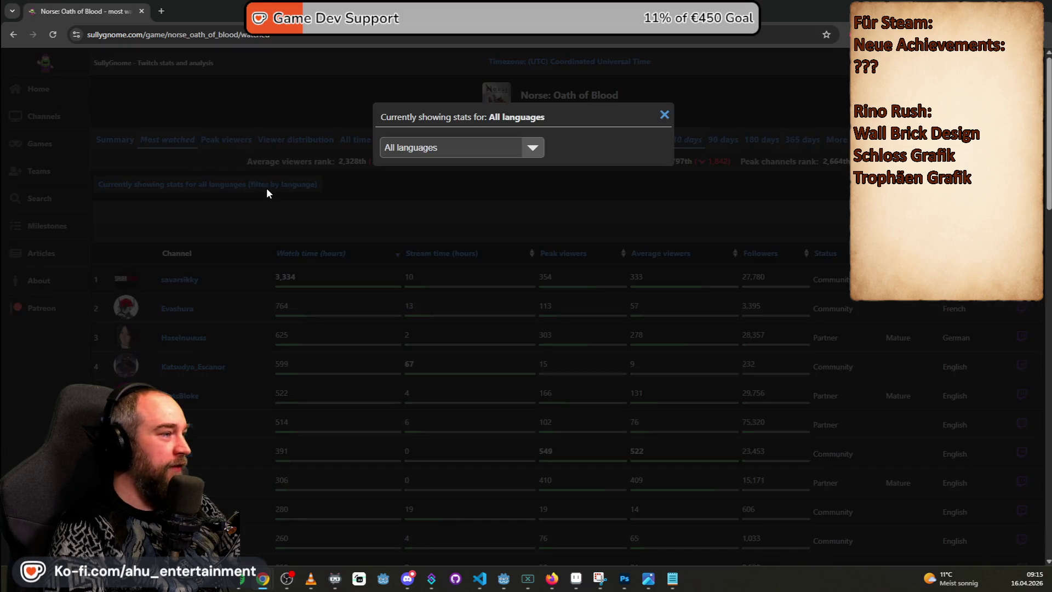
left_click(526, 154)
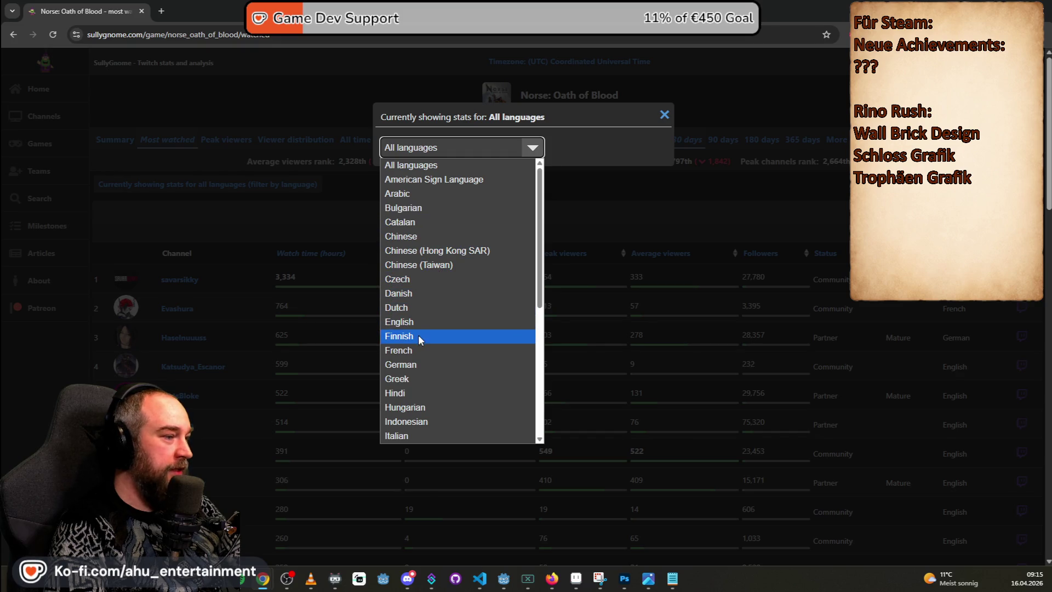
left_click(419, 365)
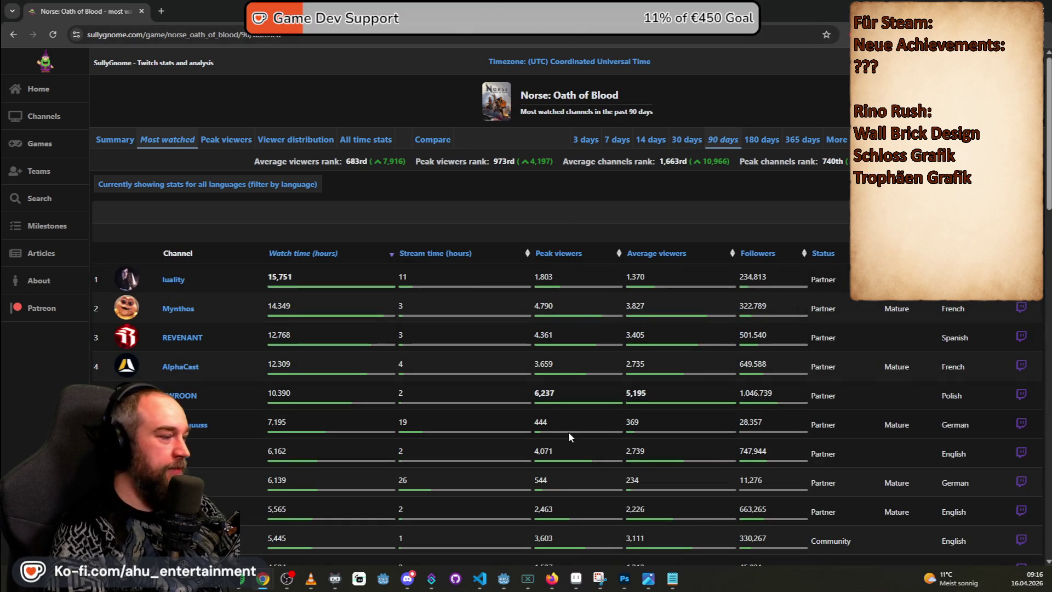
scroll(569, 432, "down", 2)
mouse_move(345, 582)
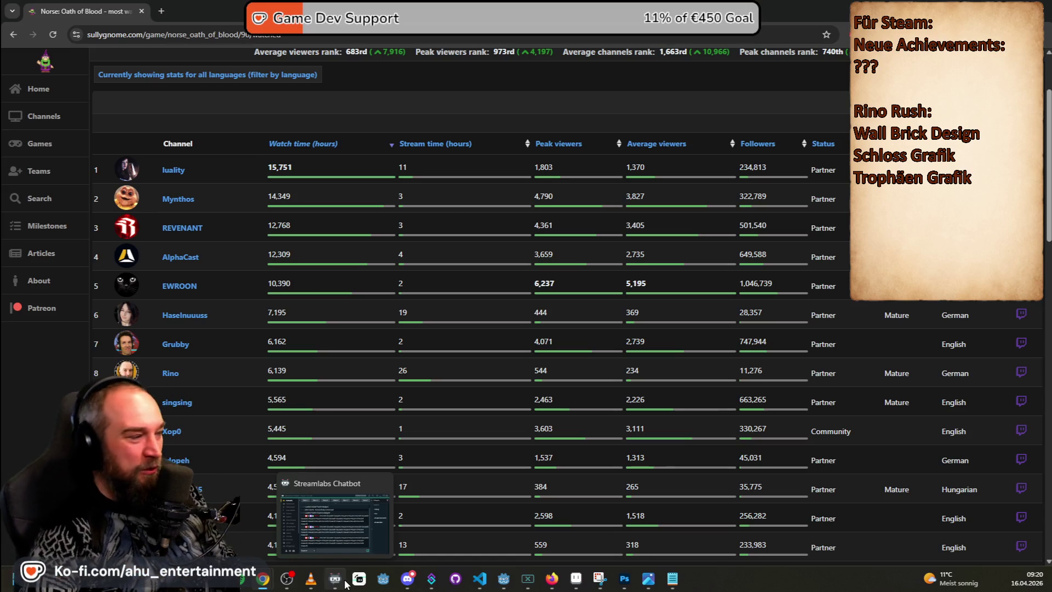
scroll(529, 127, "down", 1)
scroll(584, 323, "down", 2)
scroll(622, 298, "up", 4)
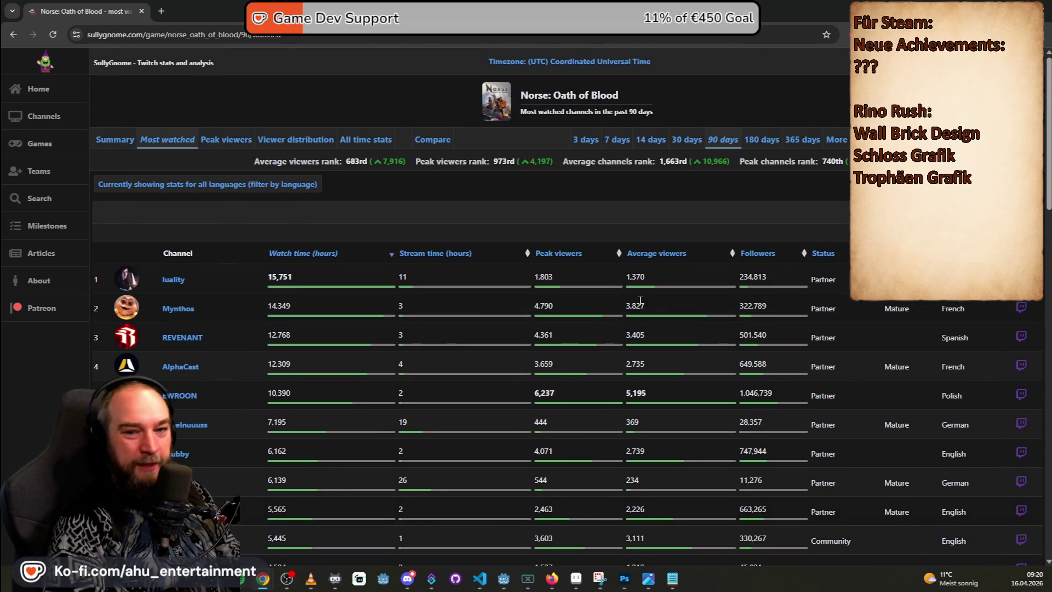
scroll(640, 301, "down", 2)
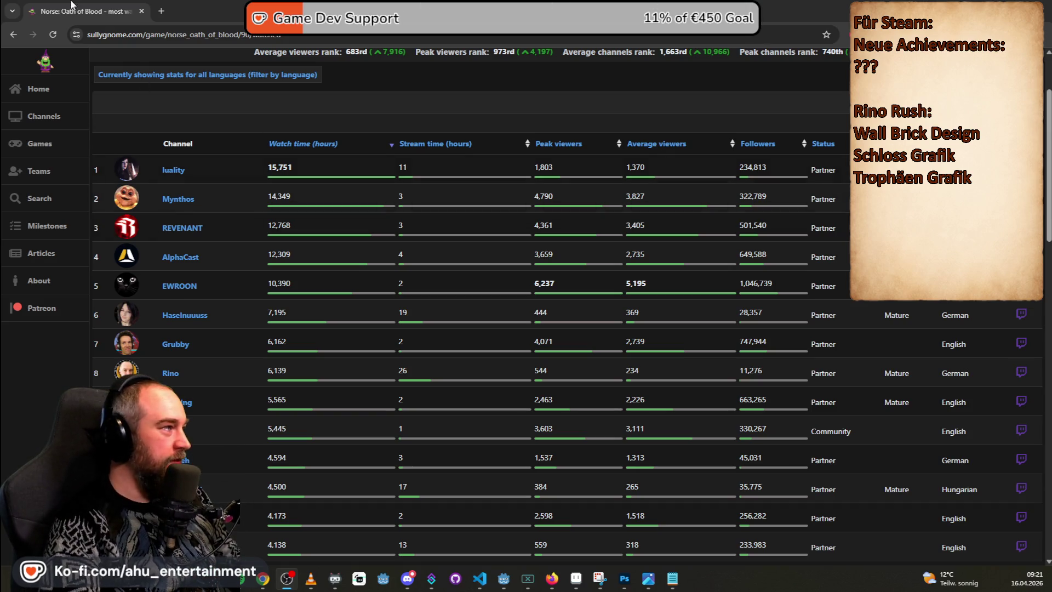
- Open a new browser tab and go to the Rino Twitch channel
left_click(161, 11)
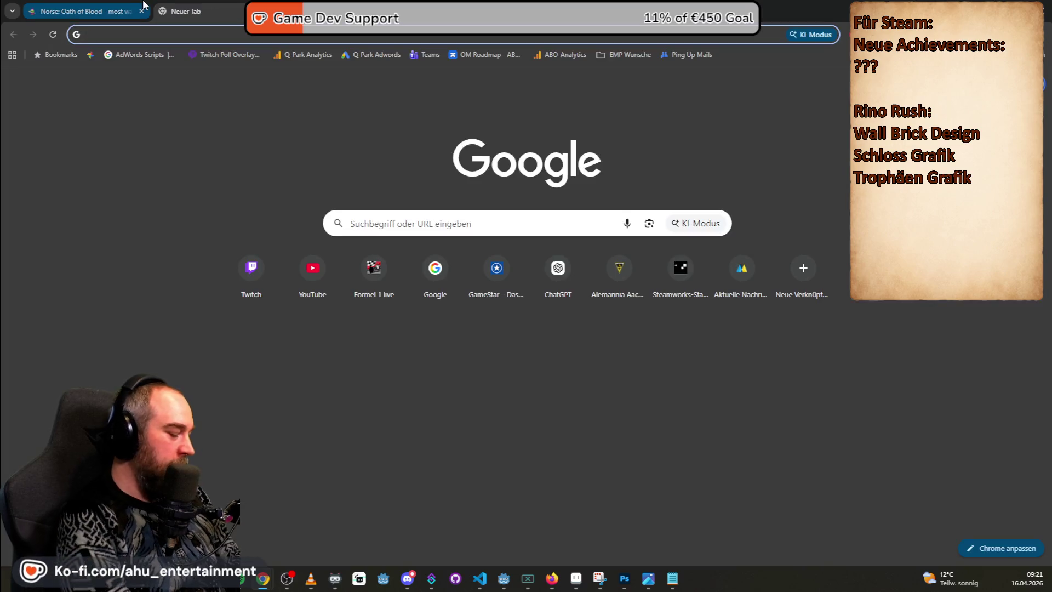
type("rioi")
key("BackSpace")
key("BackSpace")
type("no")
key("Return")
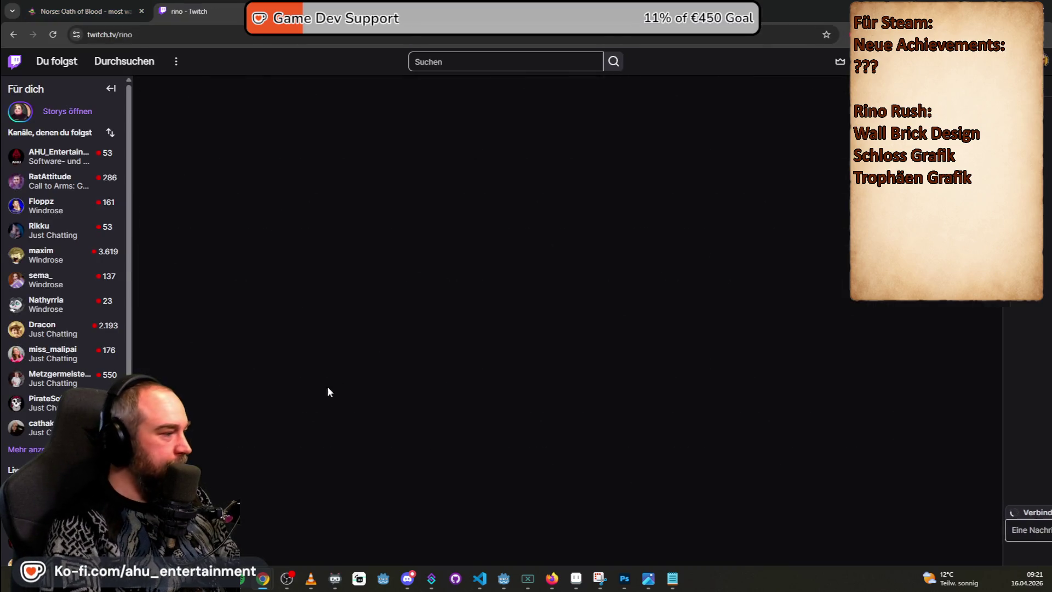
- Show the channel's About panels and select the business-contact lines, then leave the browser
left_click(218, 408)
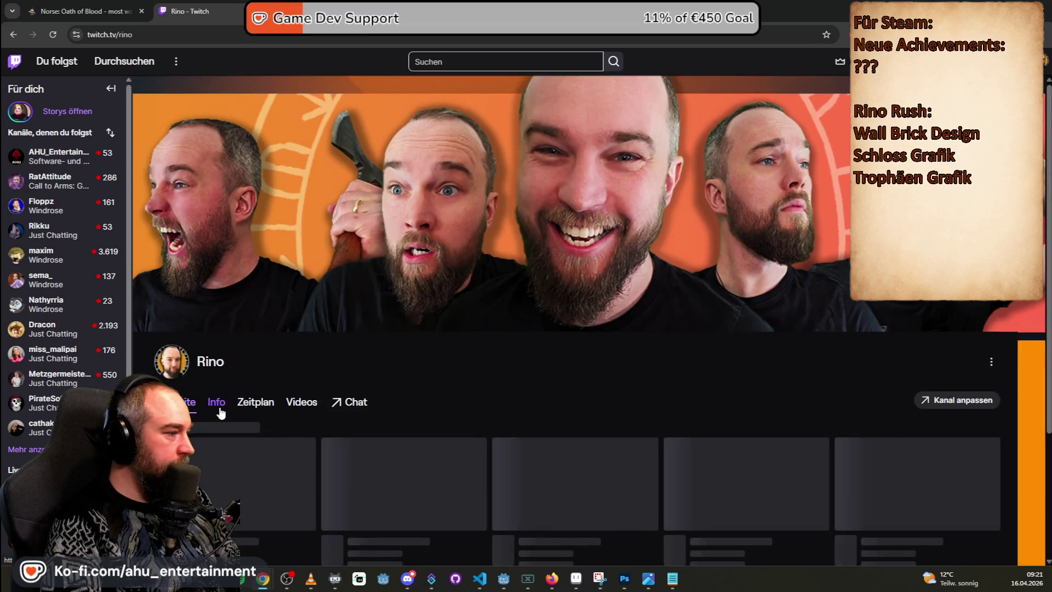
scroll(787, 246, "down", 5)
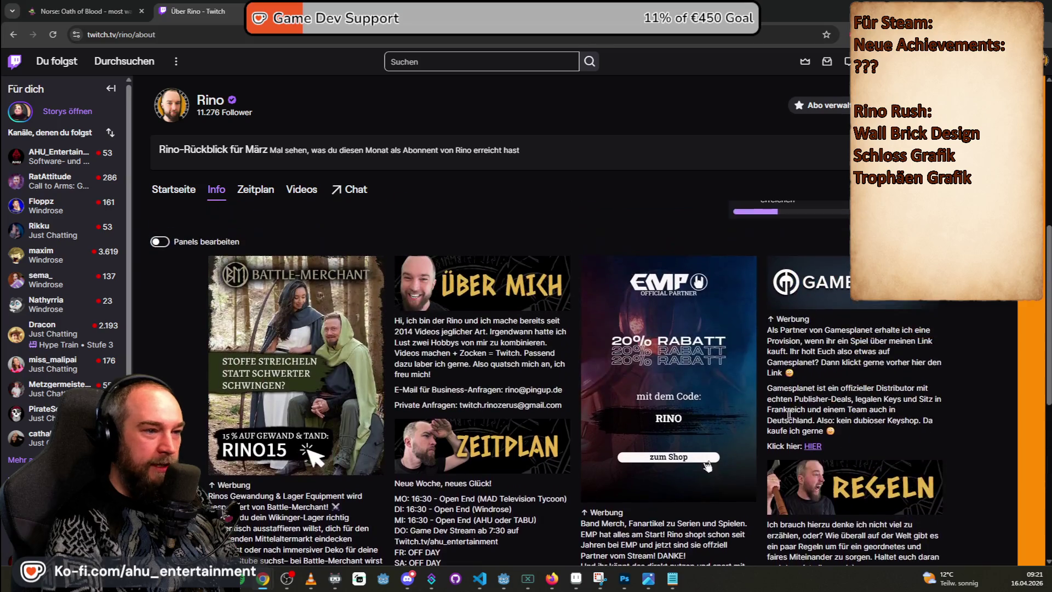
scroll(883, 311, "down", 2)
left_click_drag(562, 296, 393, 278)
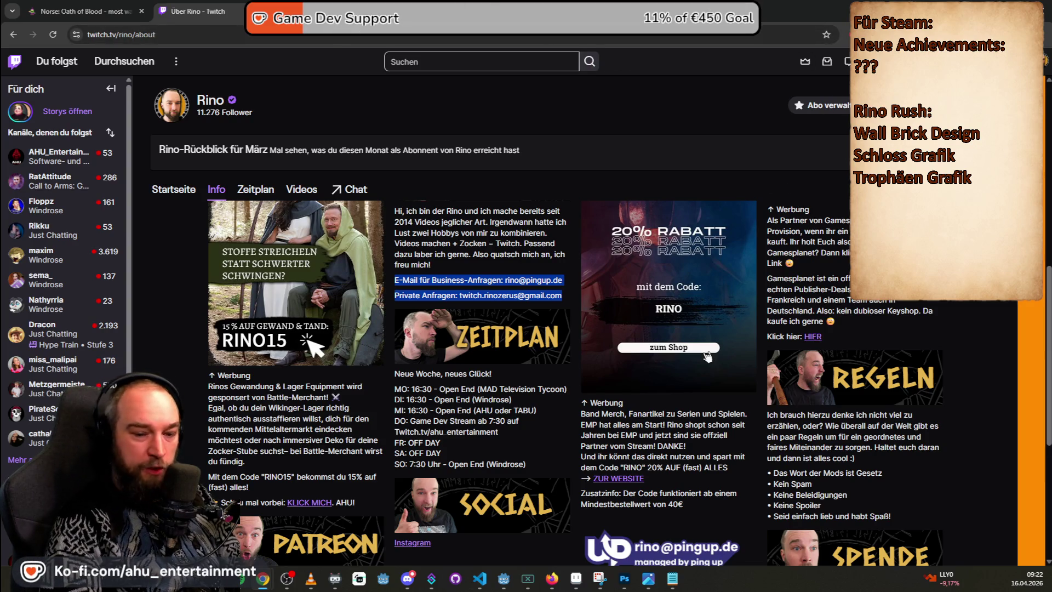
key("alt+Tab")
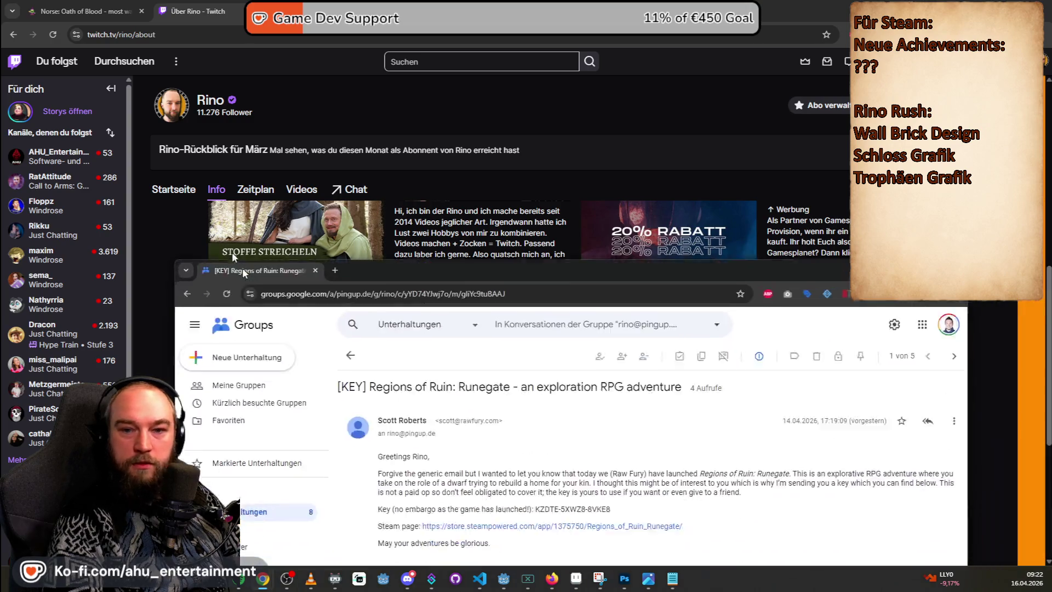
mouse_move(274, 321)
left_mouse_down()
mouse_move(217, 52)
mouse_move(199, 53)
left_mouse_up()
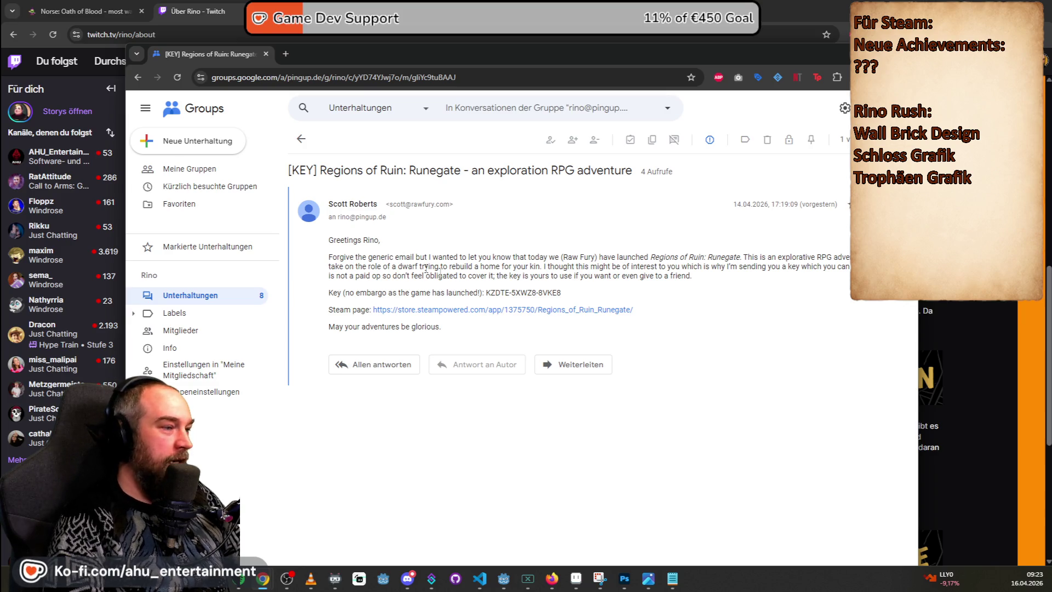
mouse_move(339, 295)
left_mouse_down()
mouse_move(521, 310)
mouse_move(531, 293)
left_mouse_up()
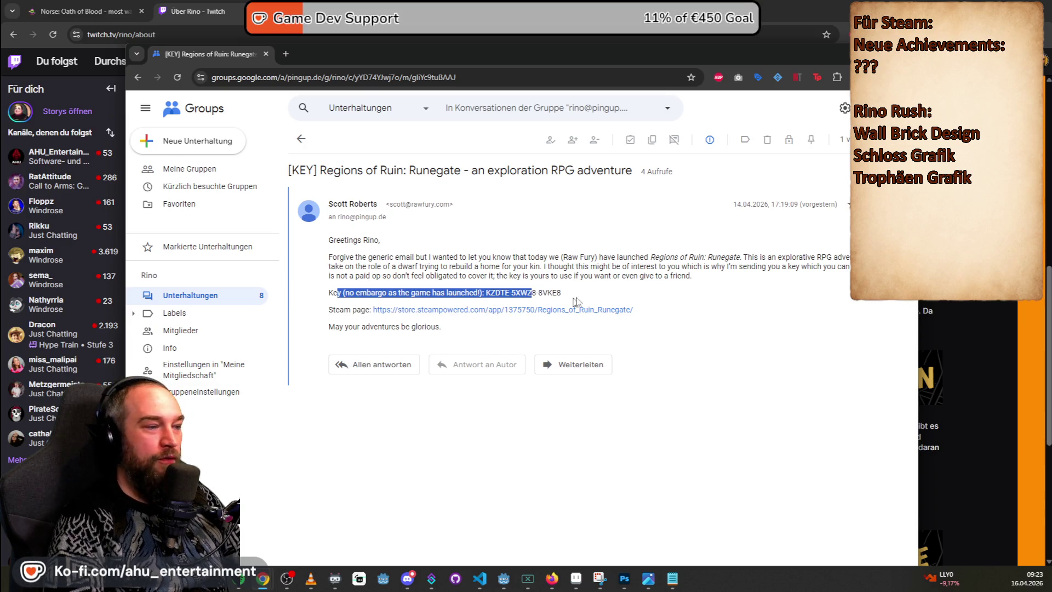
left_click(688, 276)
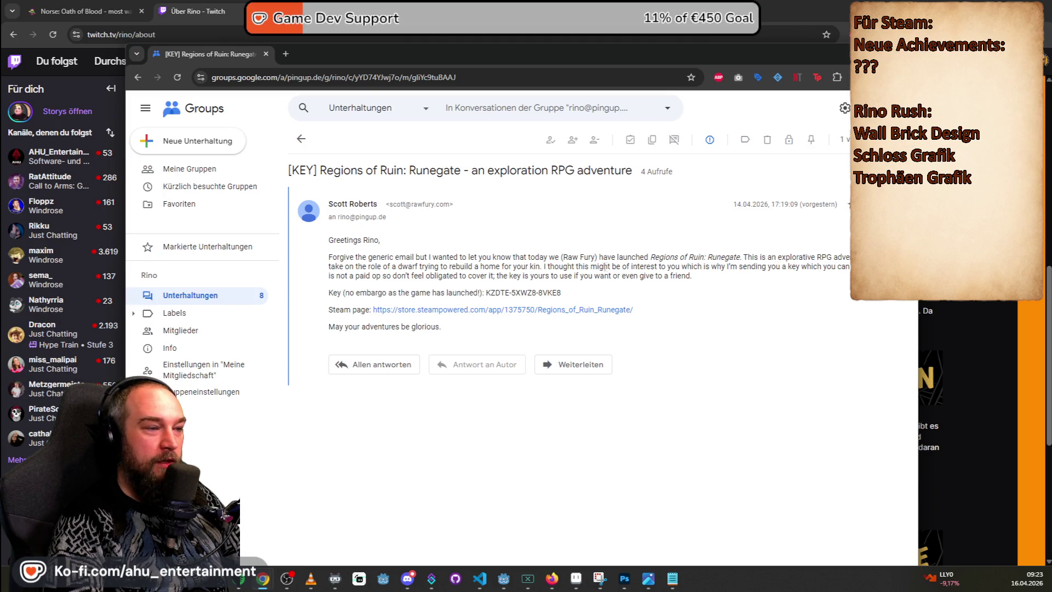
left_click_drag(710, 277, 472, 276)
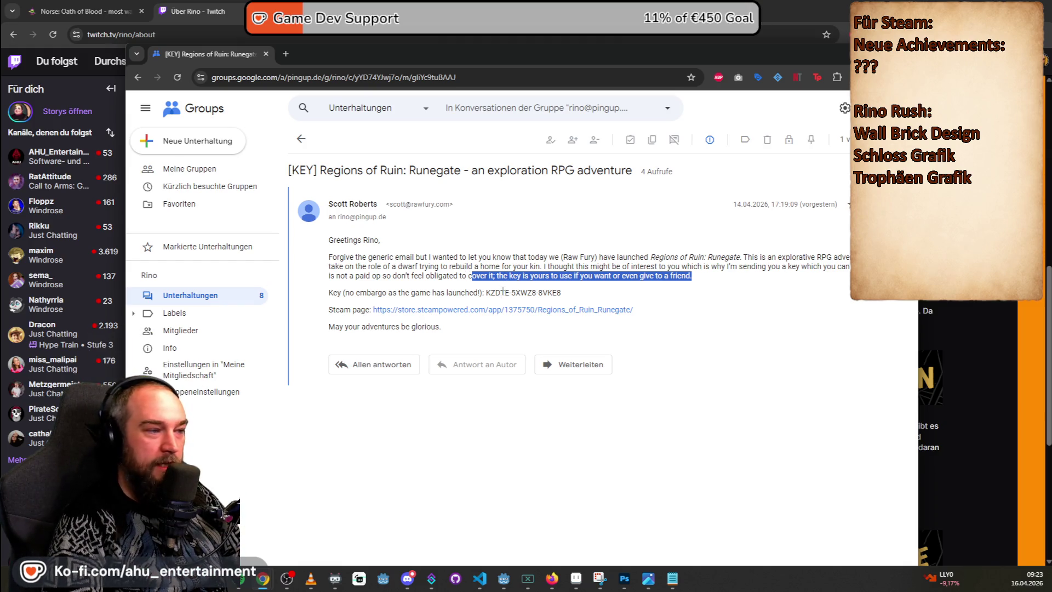
left_click_drag(495, 292, 562, 293)
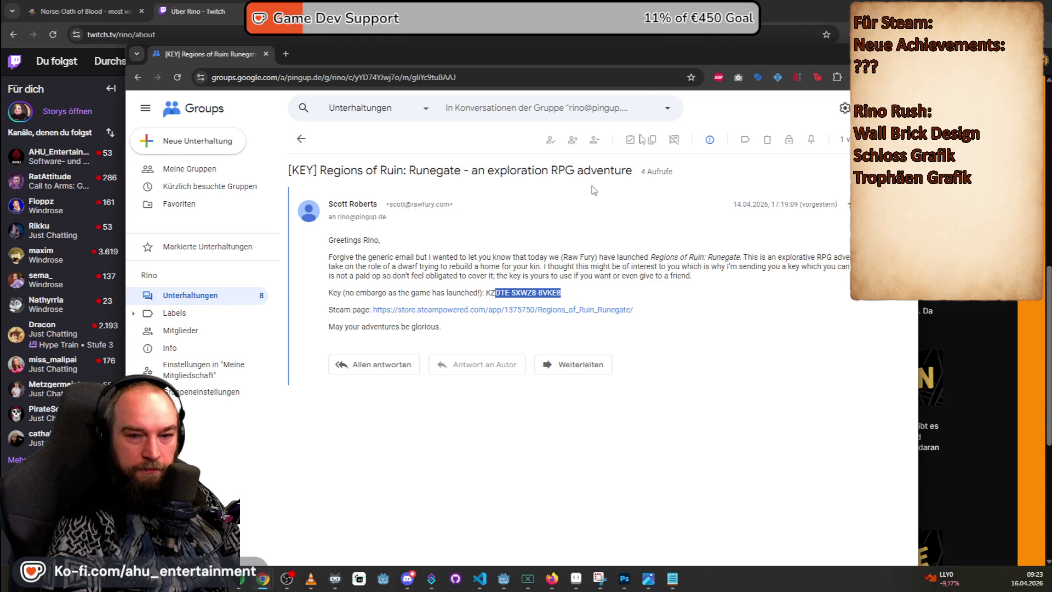
key("ctrl+w")
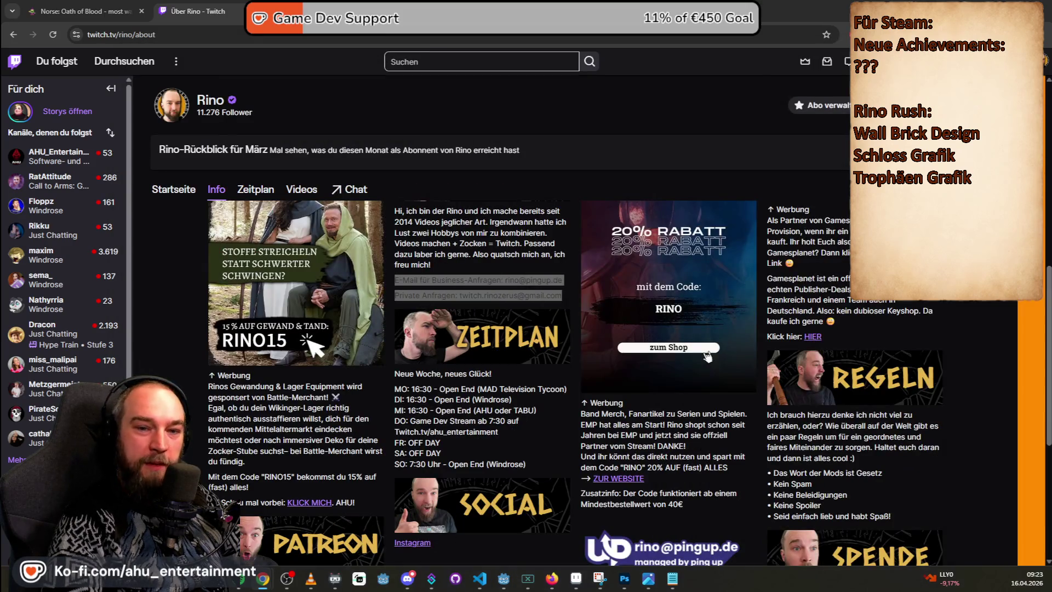
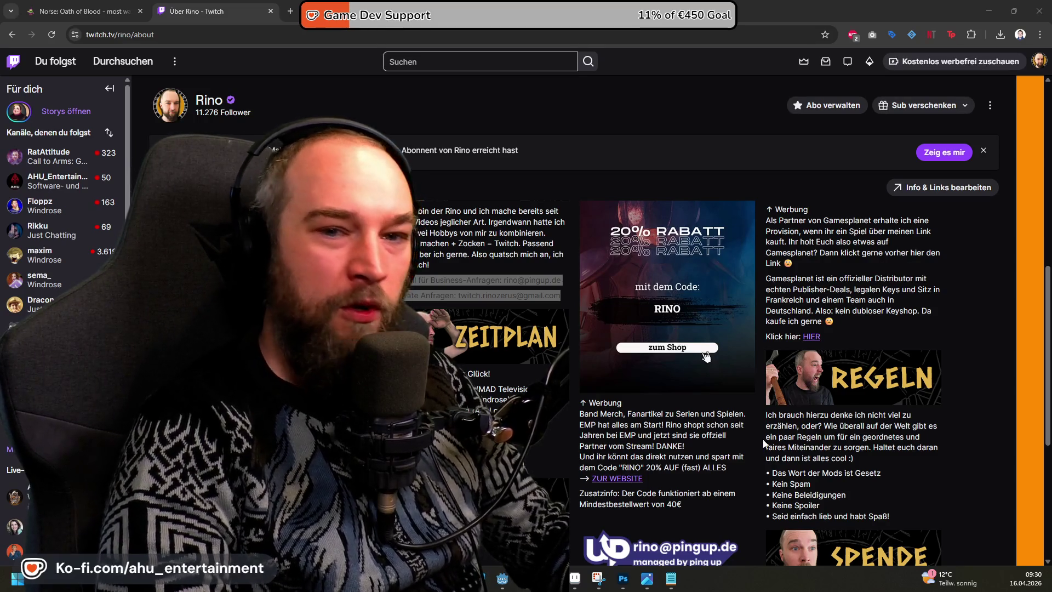
- Run the Rino Rush project from its Godot main_menu scene with F5
scroll(764, 442, "up", 4)
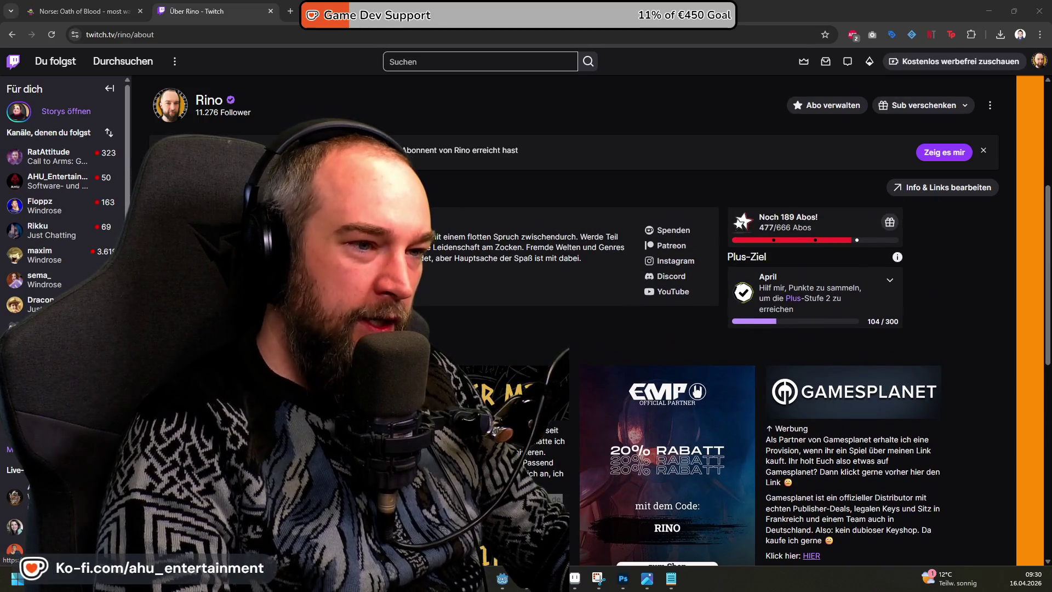
scroll(1006, 462, "up", 3)
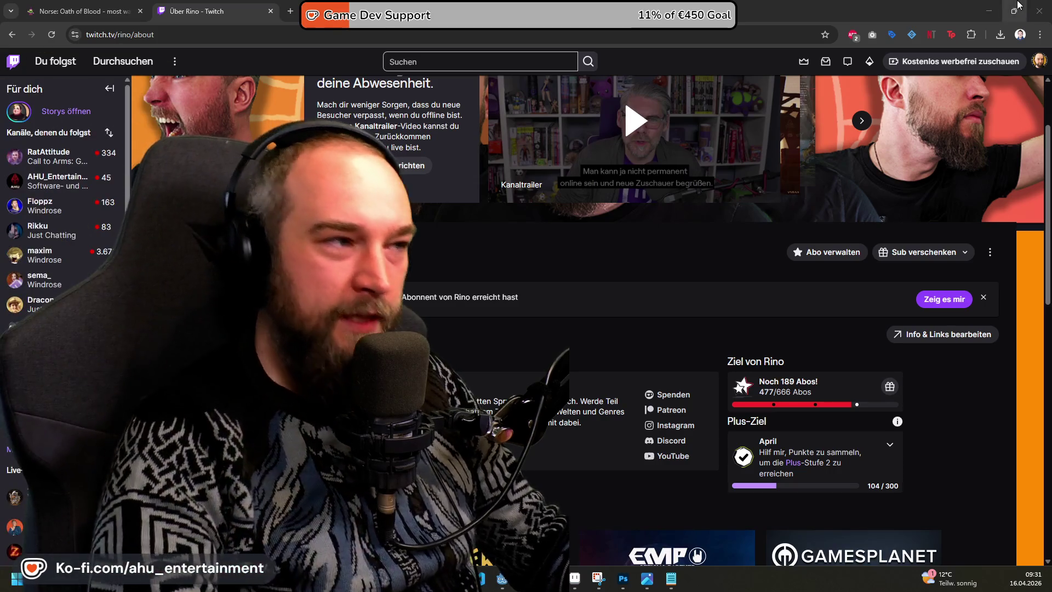
key("alt+Tab")
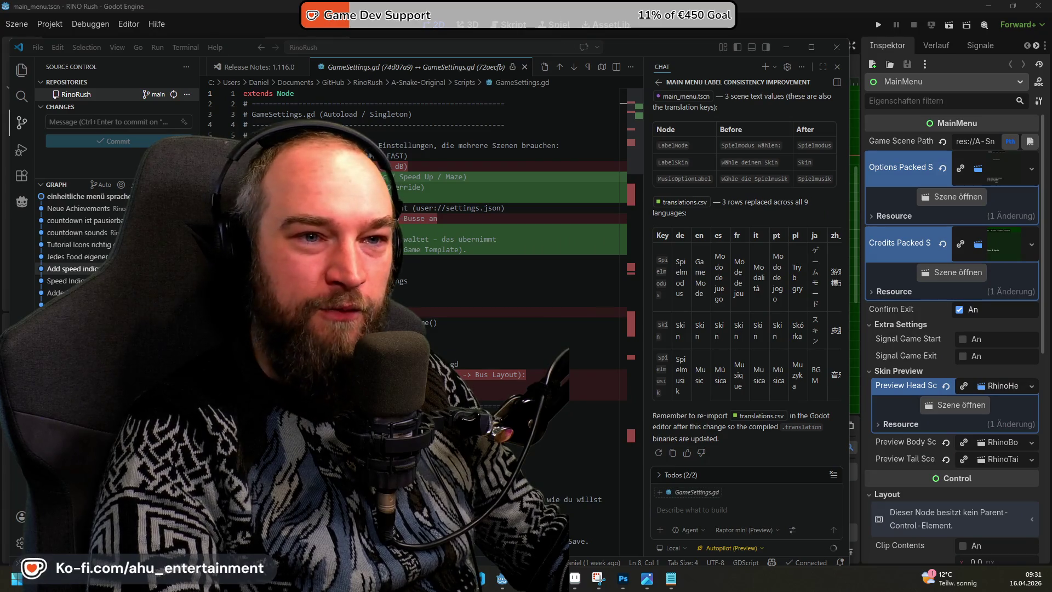
left_click(887, 55)
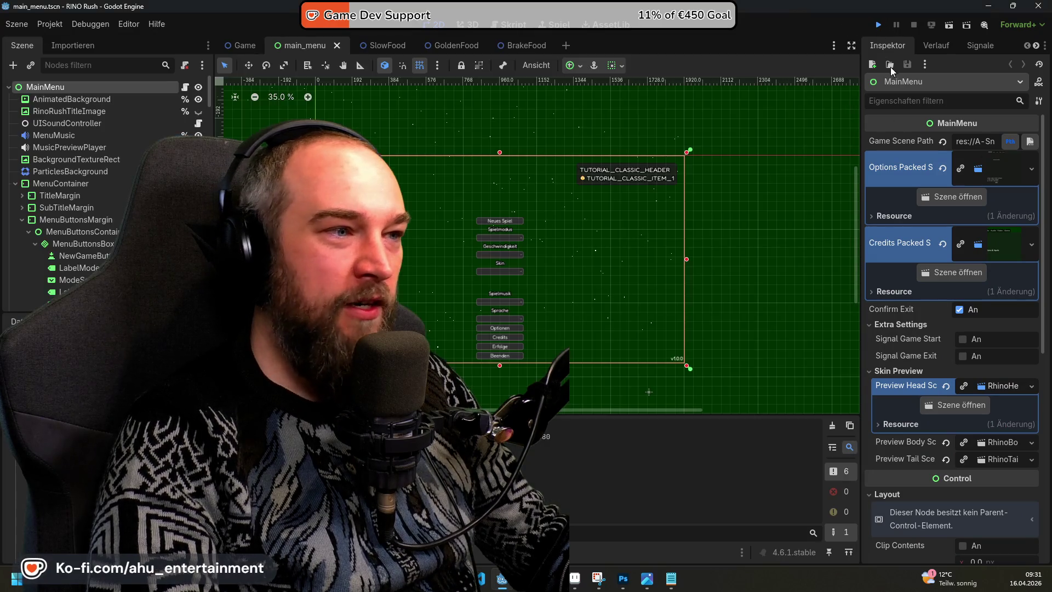
key("F5")
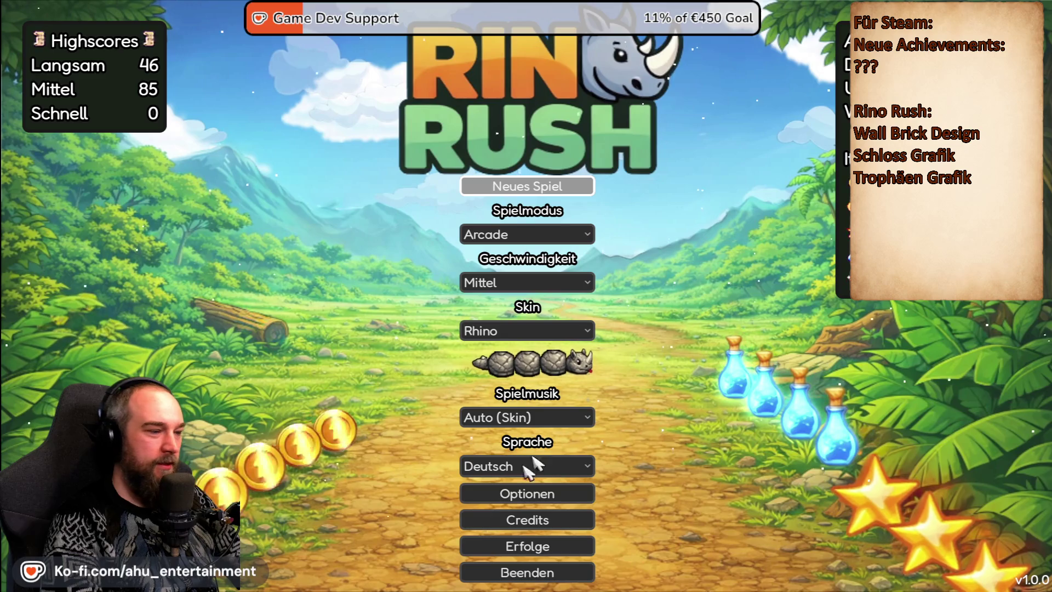
- Quit the running game via Beenden and confirm with Ja
left_click(487, 579)
left_click(554, 315)
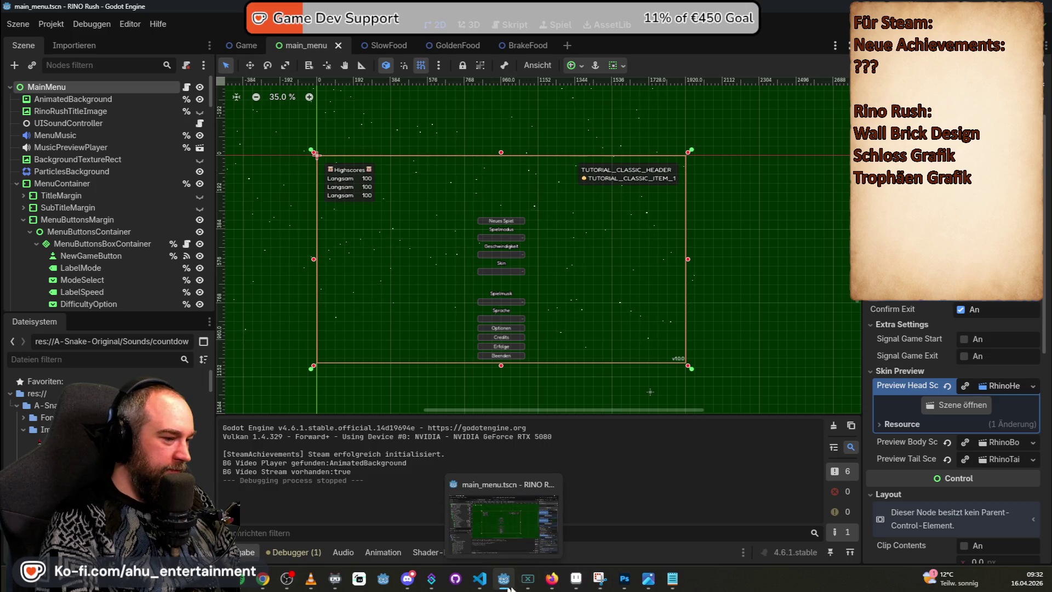
left_click(580, 584)
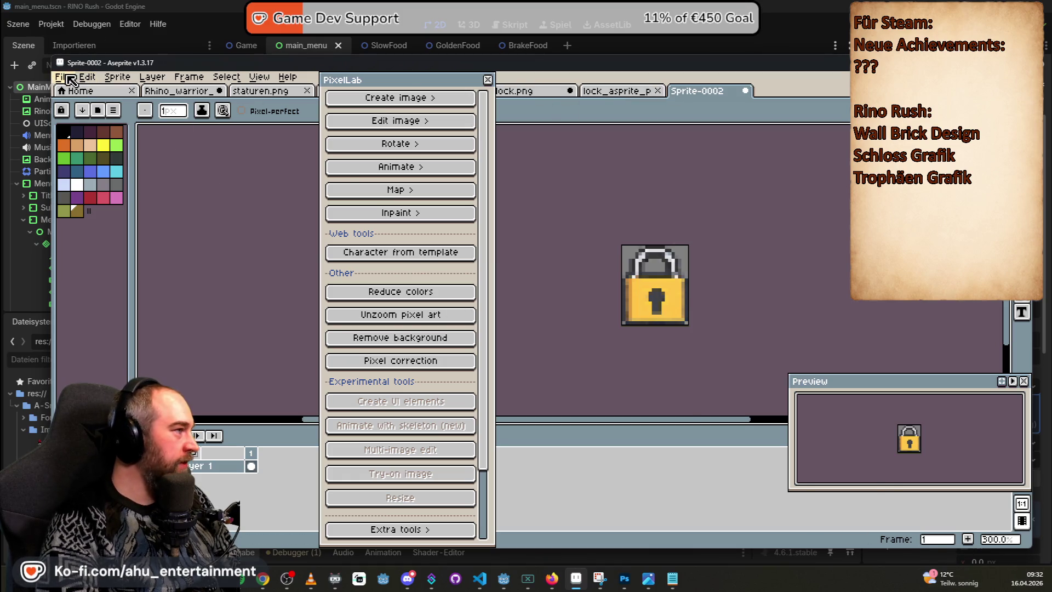
- Set up exporting the lock sprite to the Desktop, declining to overwrite lock.png
left_click(66, 77)
mouse_move(82, 187)
left_click(208, 188)
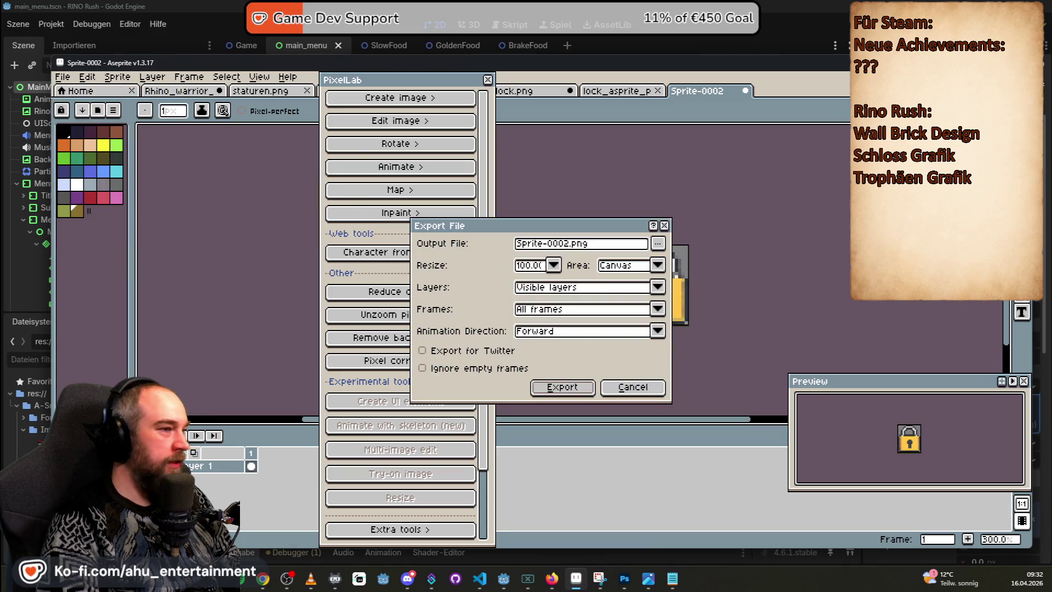
left_click(658, 244)
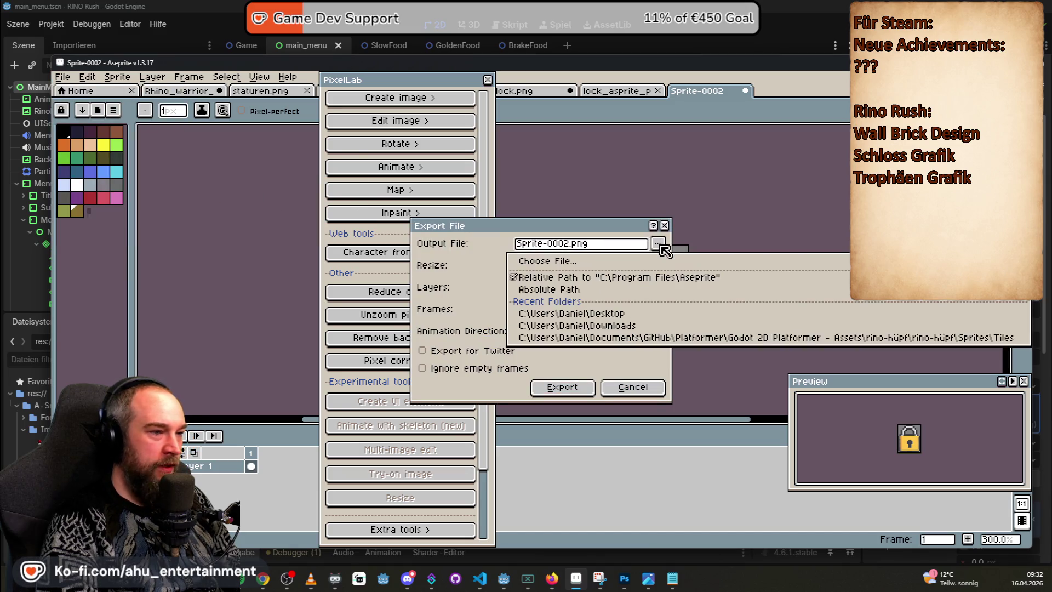
left_click(591, 313)
left_click_drag(567, 244, 529, 243)
type("P")
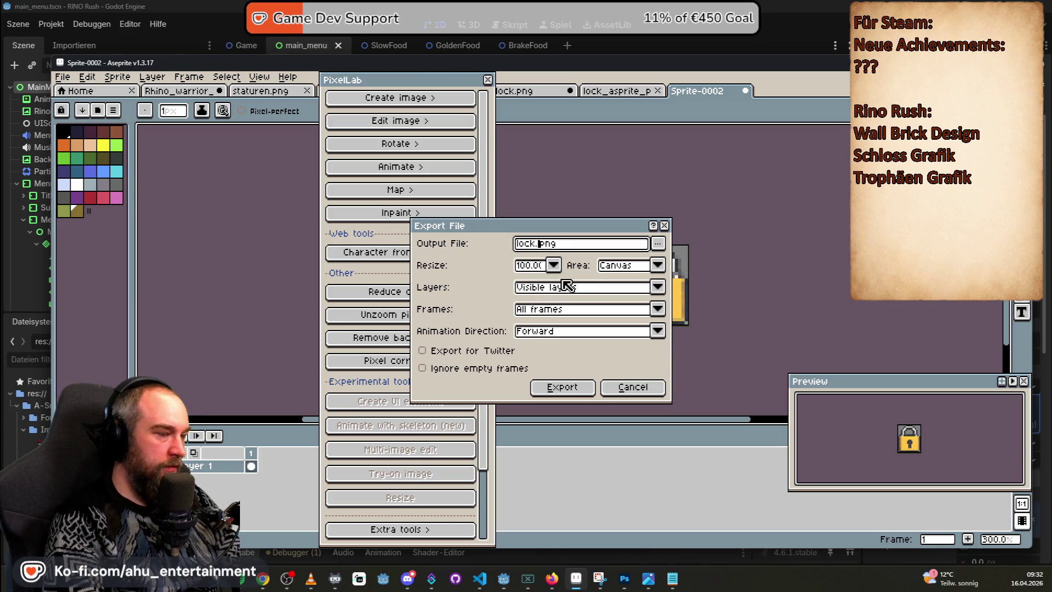
left_click(562, 387)
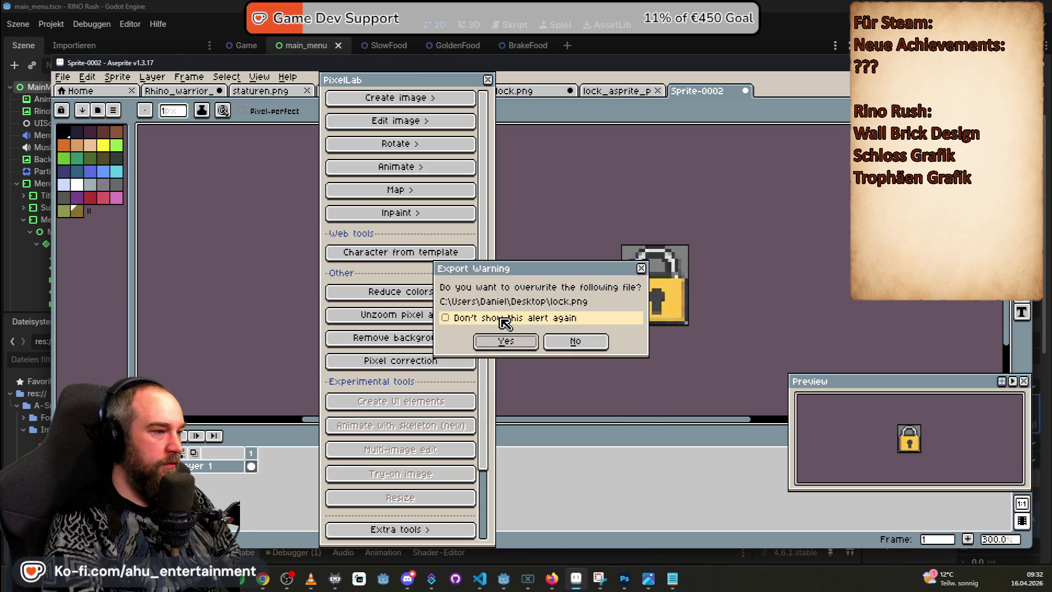
left_click(580, 343)
- Export the lock sprite to the Desktop as lock-2.png
double_click(536, 244)
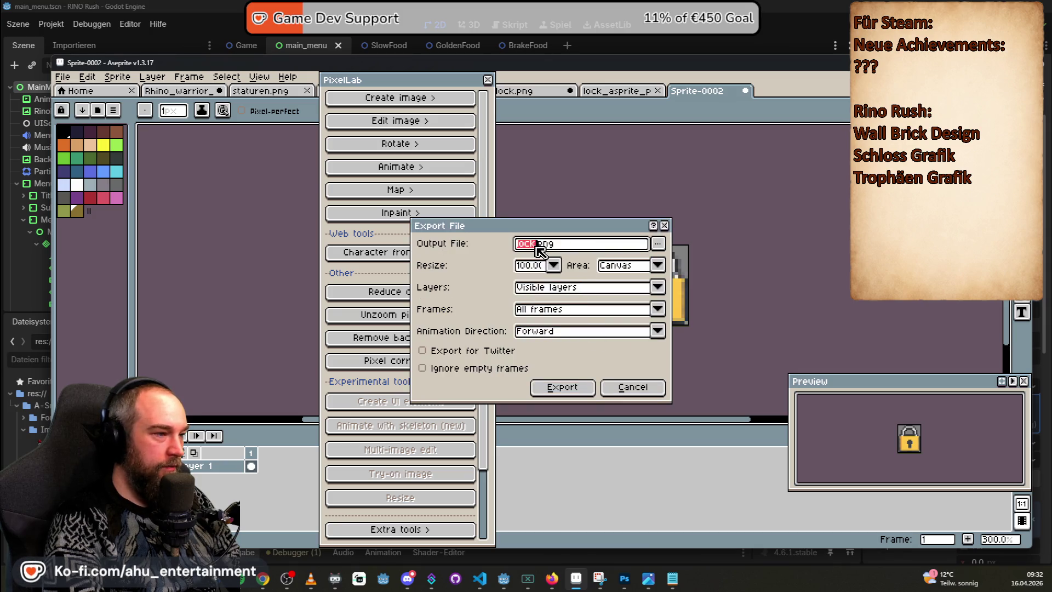
type("-2")
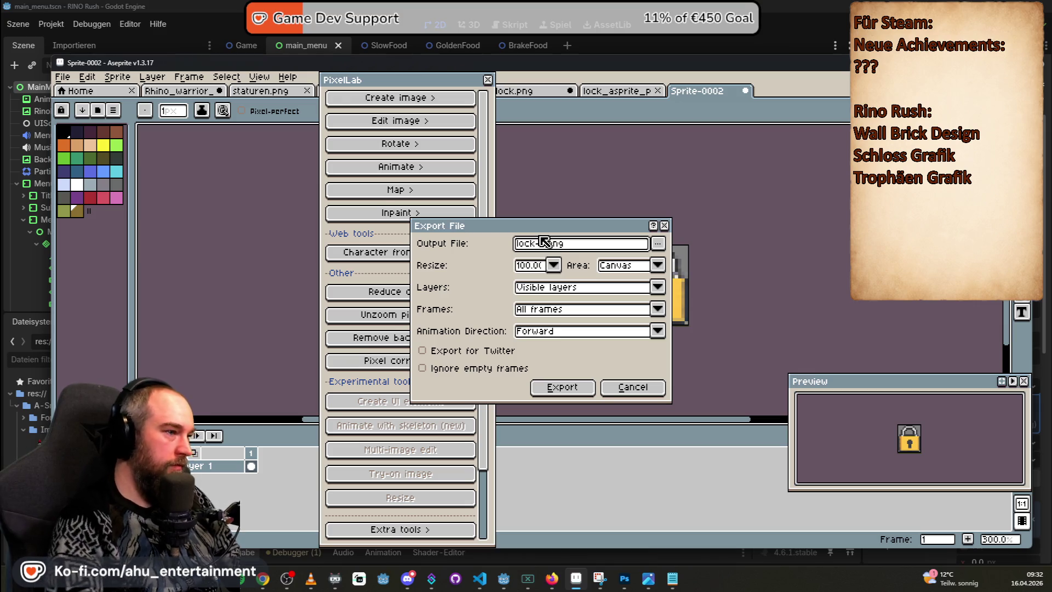
left_click(563, 387)
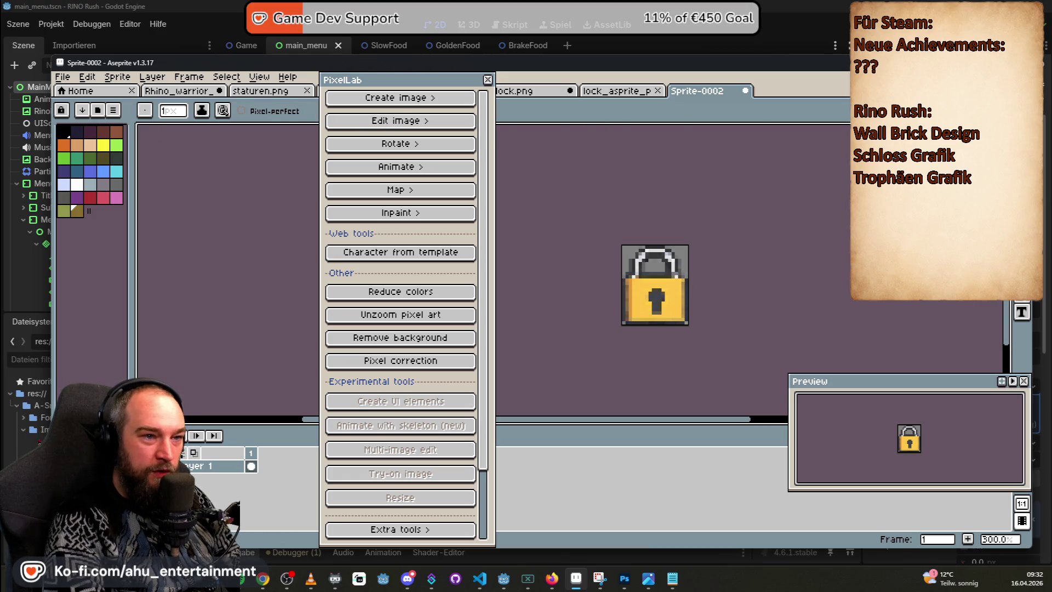
key("e")
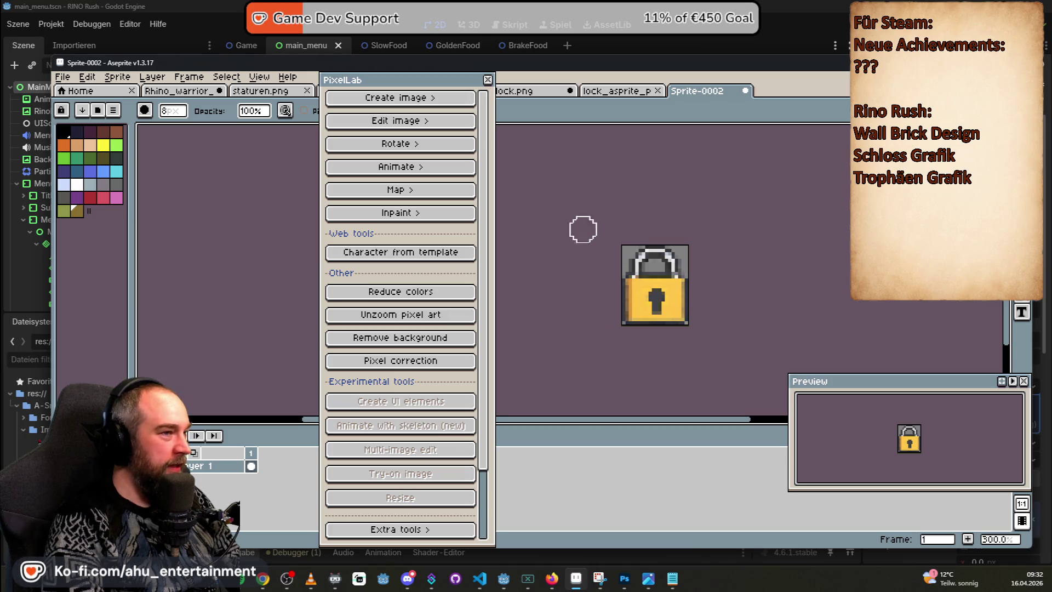
left_click(624, 579)
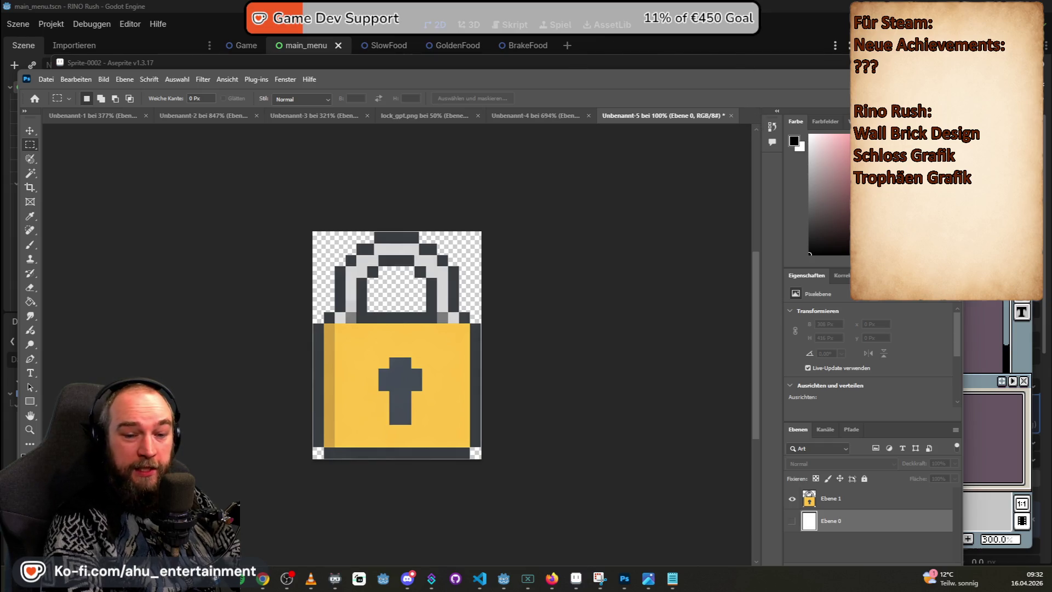
- Open lock-2.png and delete the grey background beside the shackle with the Magic Wand
left_click_drag(756, 82, 744, 93)
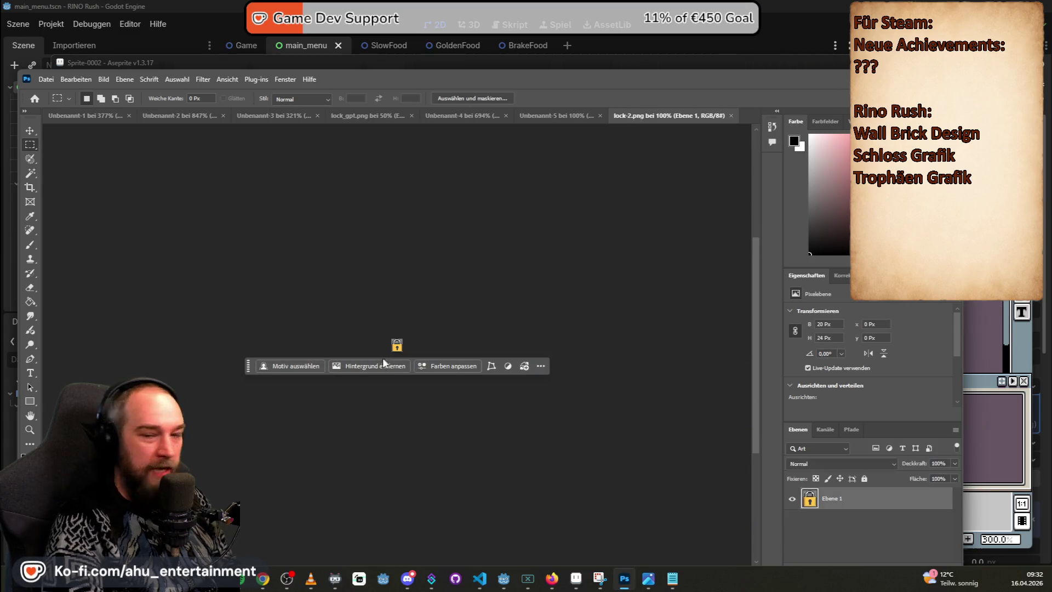
scroll(378, 346, "up", 5)
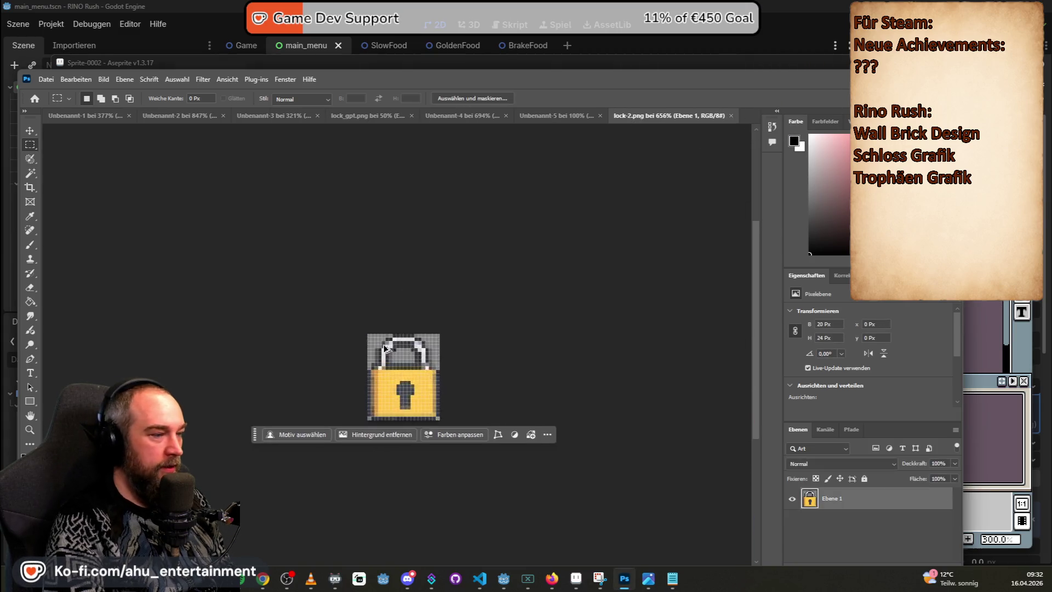
scroll(385, 346, "up", 2)
scroll(400, 318, "down", 2)
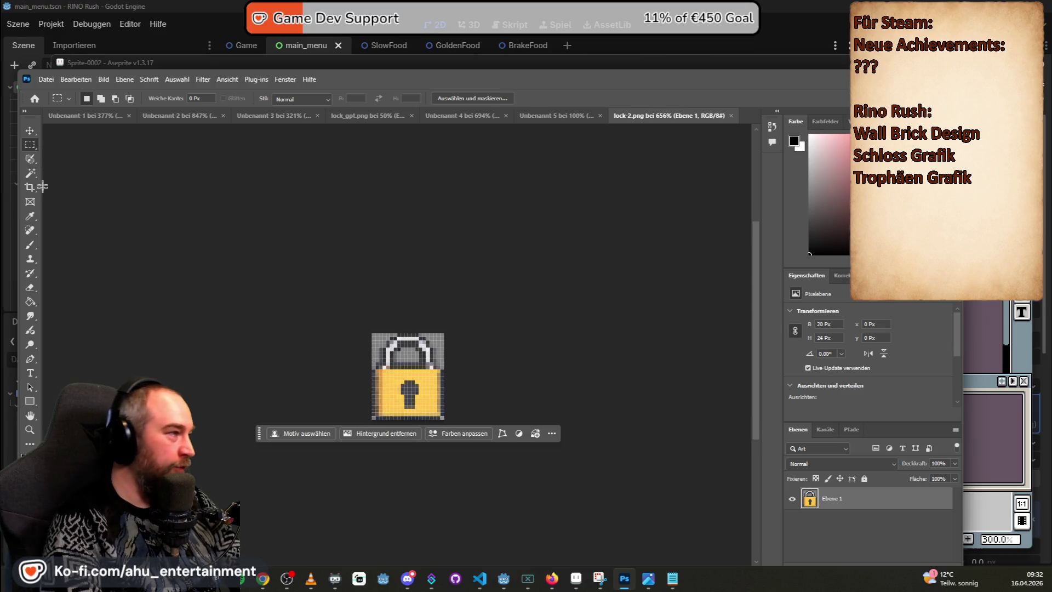
left_click(30, 174)
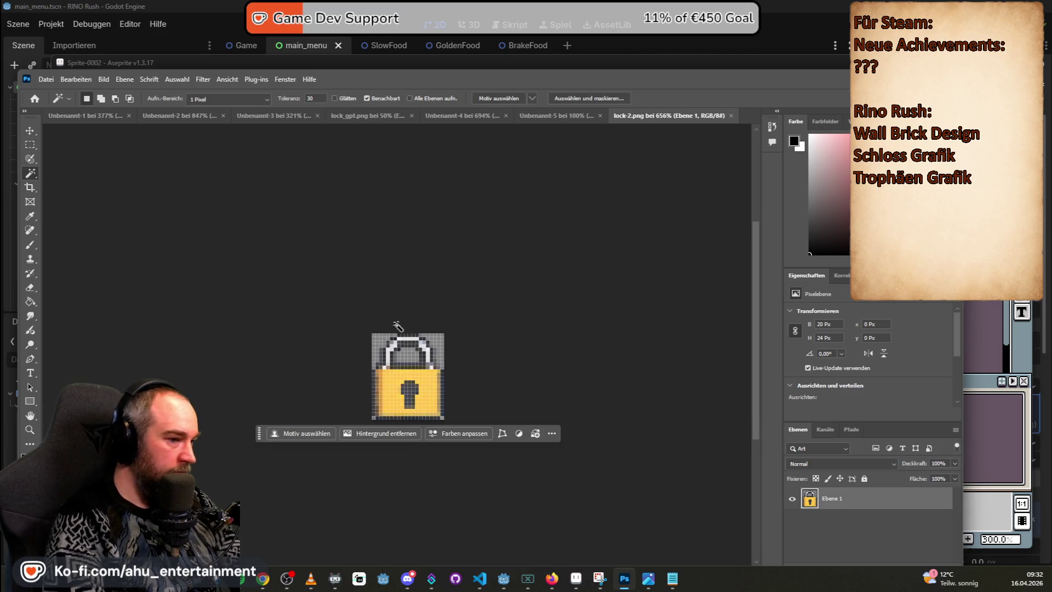
left_click(442, 341)
key("Delete")
- At tolerance 10, delete the top-left grey area and the grey inside the shackle
left_click(374, 343)
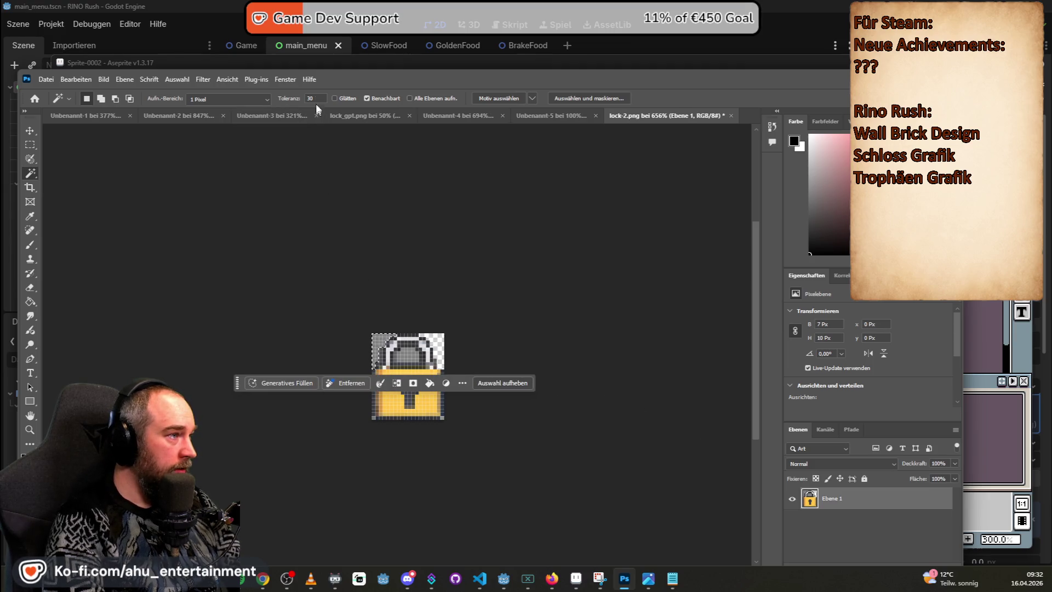
type("10")
left_click(389, 320)
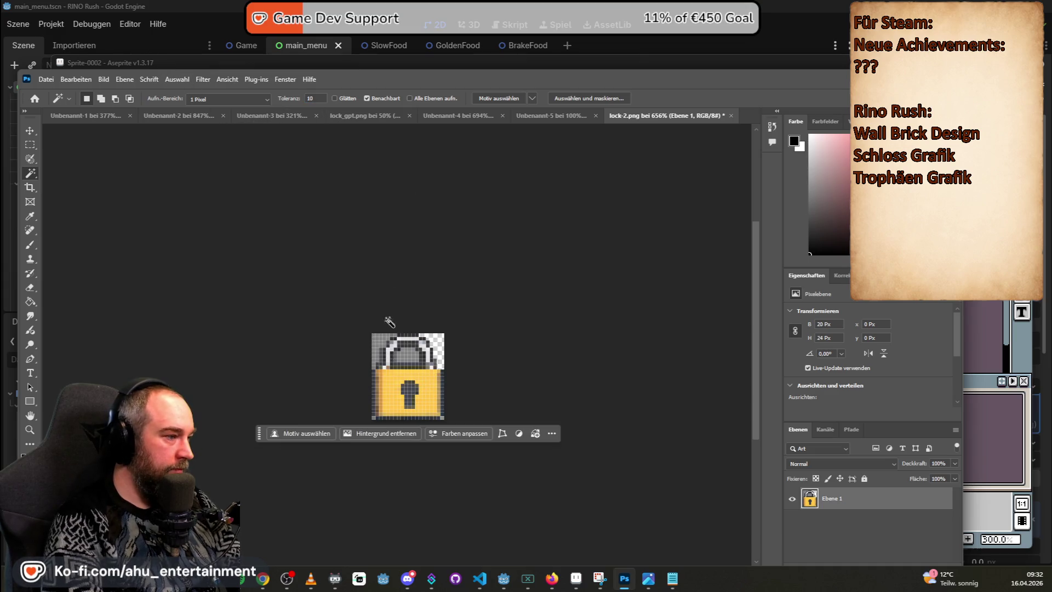
left_click(376, 344)
key("Delete")
left_click(408, 354)
key("Delete")
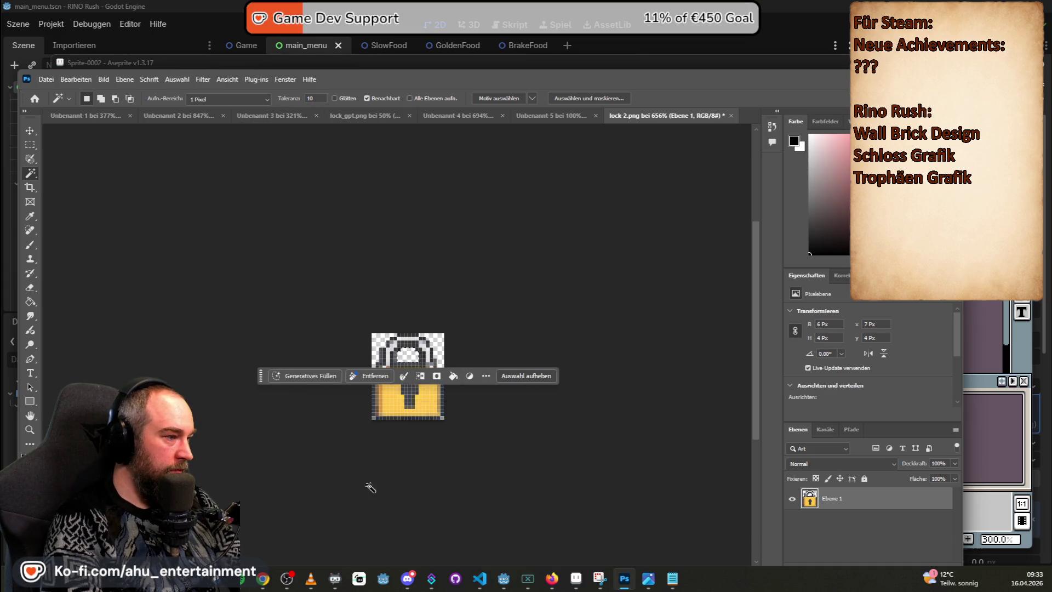
- Select the bottom-left and bottom-right corner pixels, then deselect with the Rectangle Marquee
scroll(386, 446, "up", 2)
left_click(358, 451)
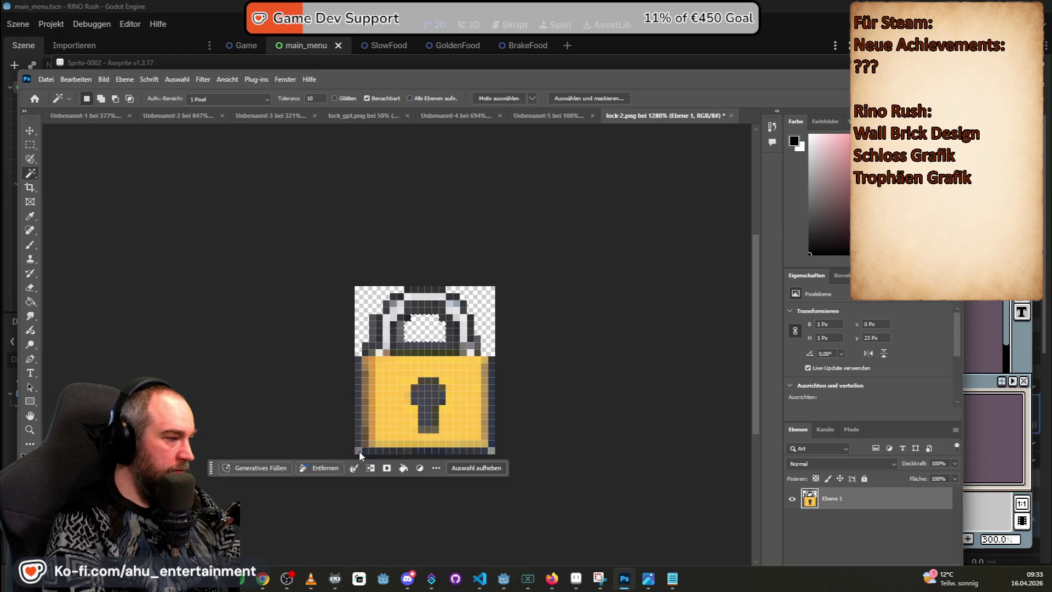
left_click(492, 452)
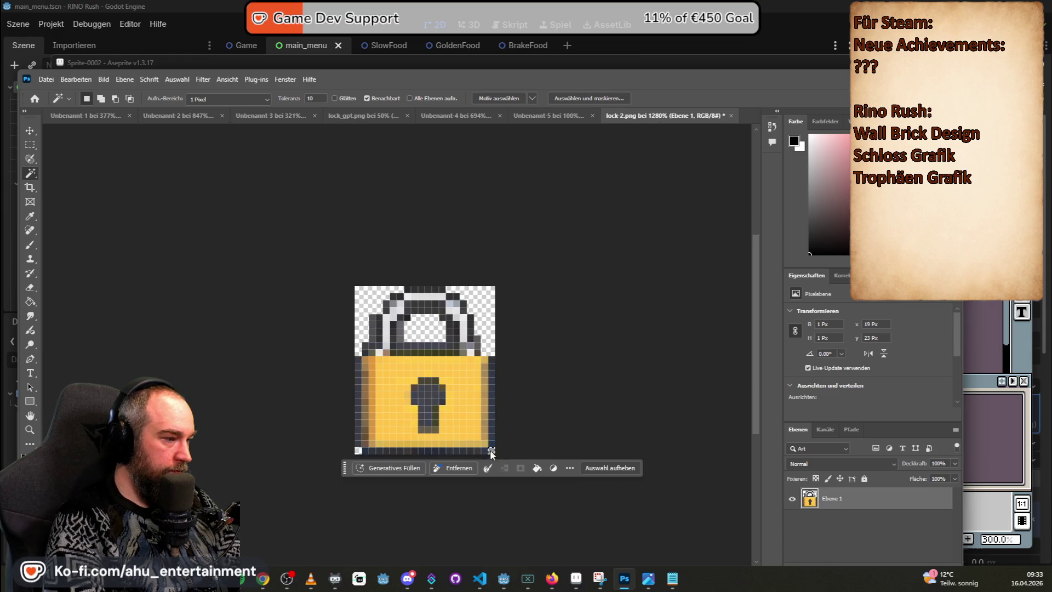
scroll(561, 281, "down", 2)
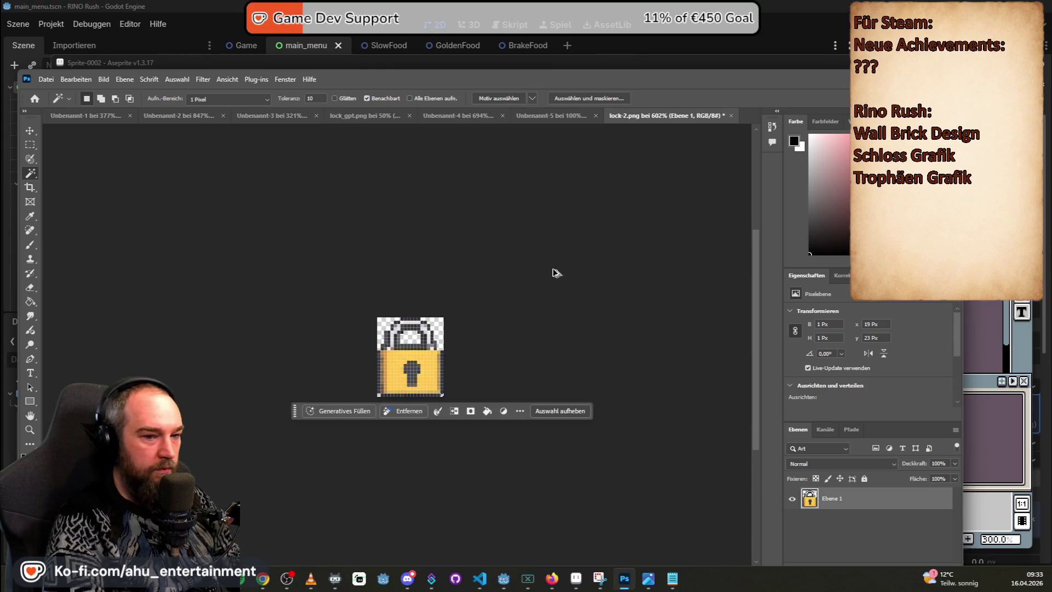
left_click(31, 145)
left_click(371, 252)
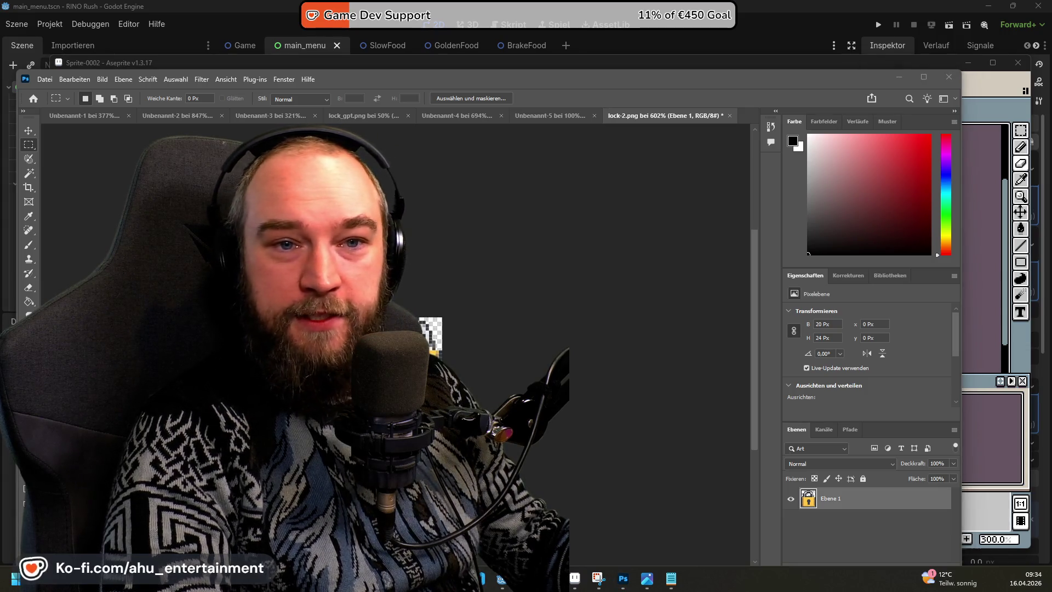
key("alt+Tab")
- Browse the full Ko-fi shop page for the Rino figure and axe items, declining translation
scroll(564, 325, "down", 2)
left_click(781, 264)
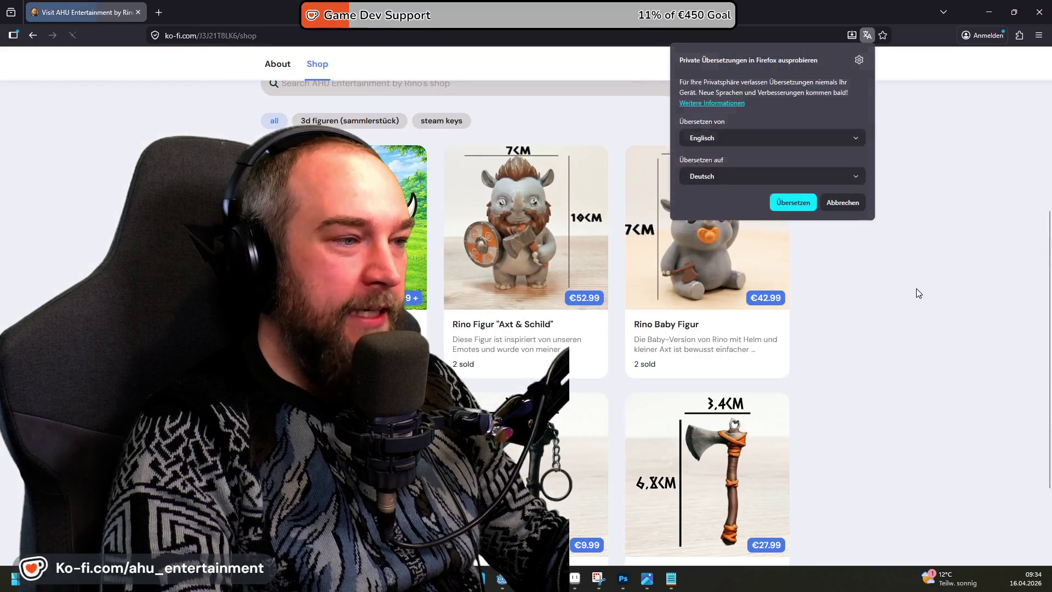
left_click(843, 204)
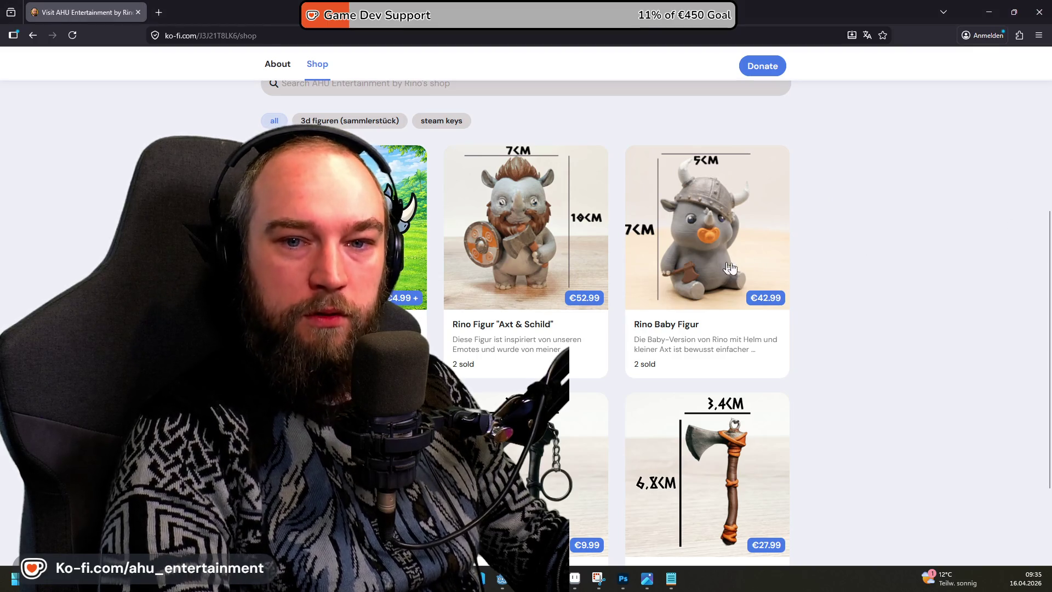
scroll(816, 295, "down", 2)
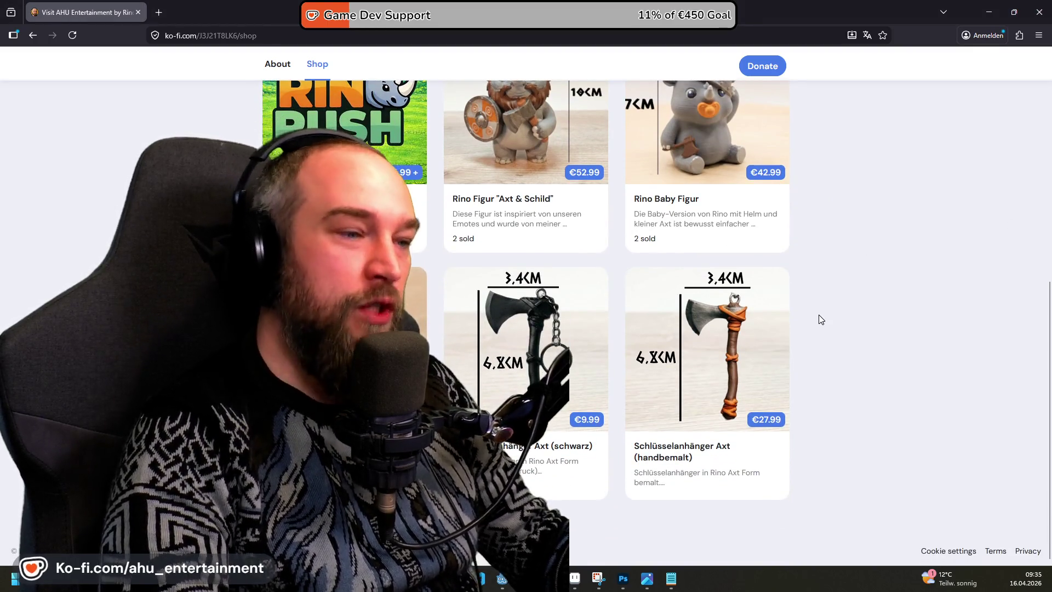
scroll(805, 301, "up", 2)
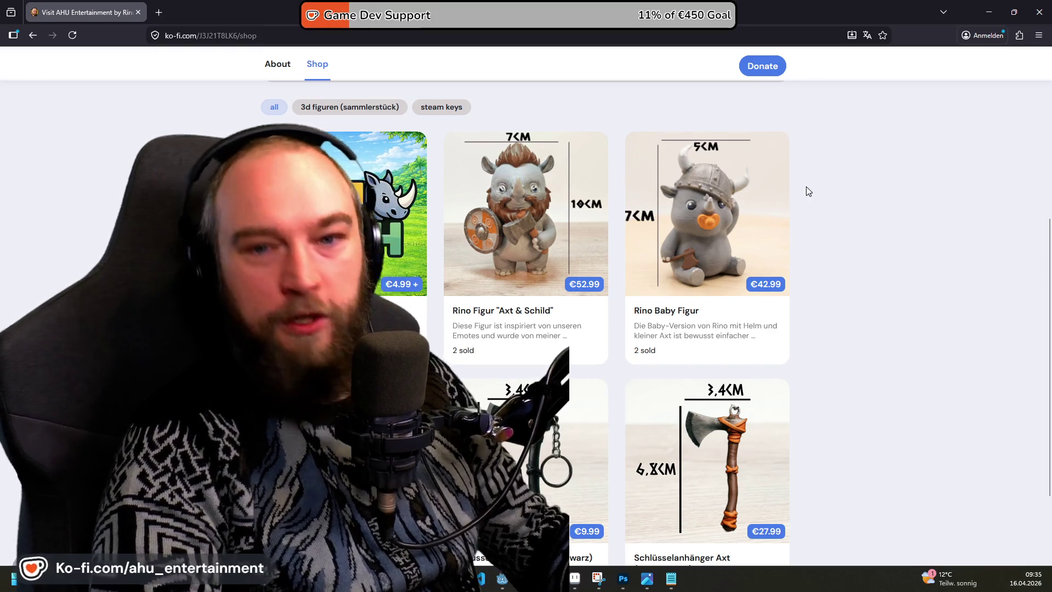
scroll(856, 354, "up", 1)
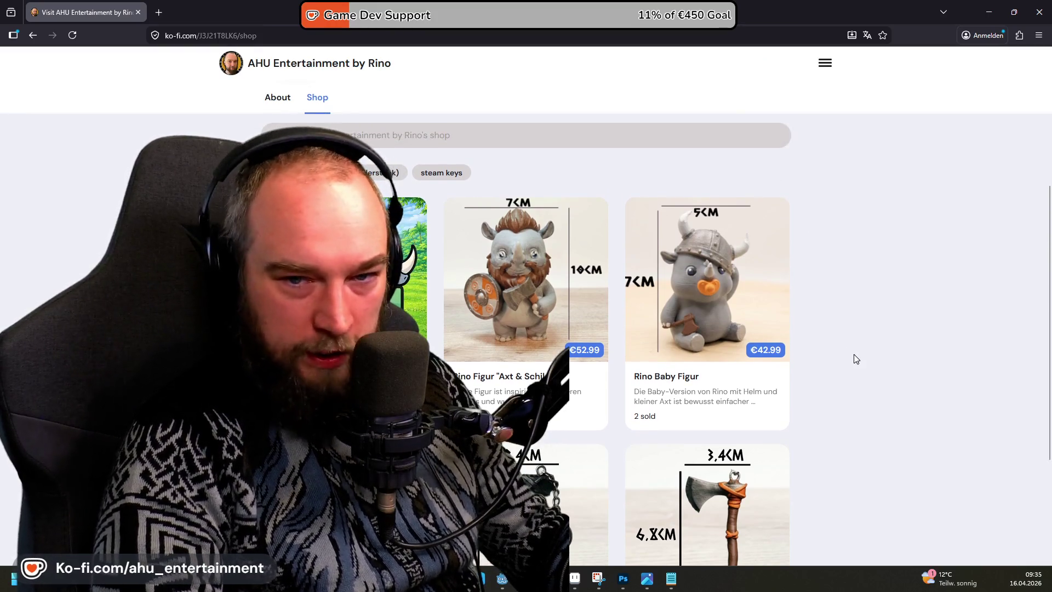
scroll(854, 354, "down", 2)
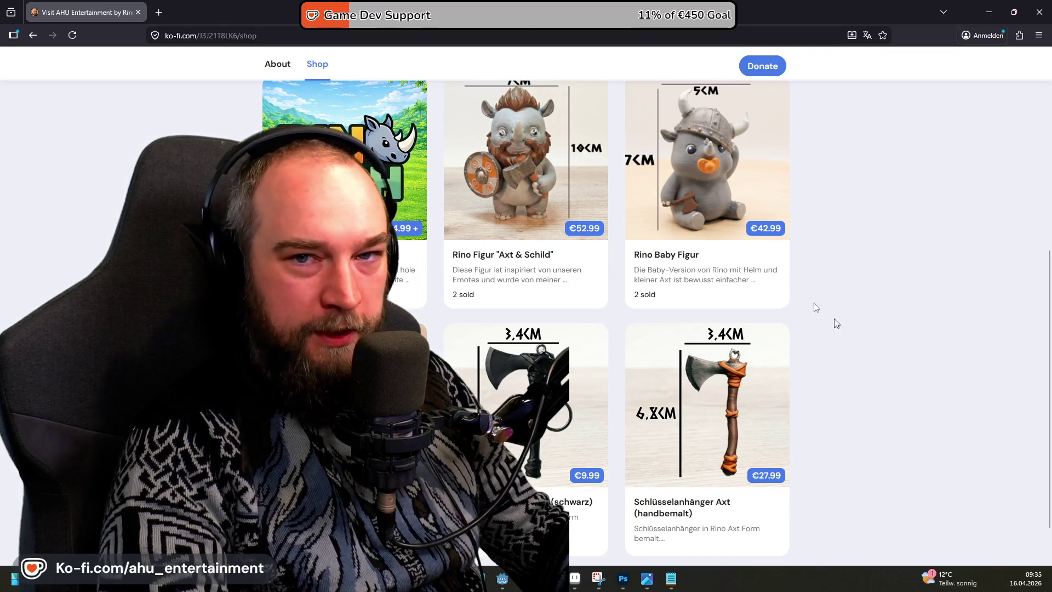
key("alt+Tab")
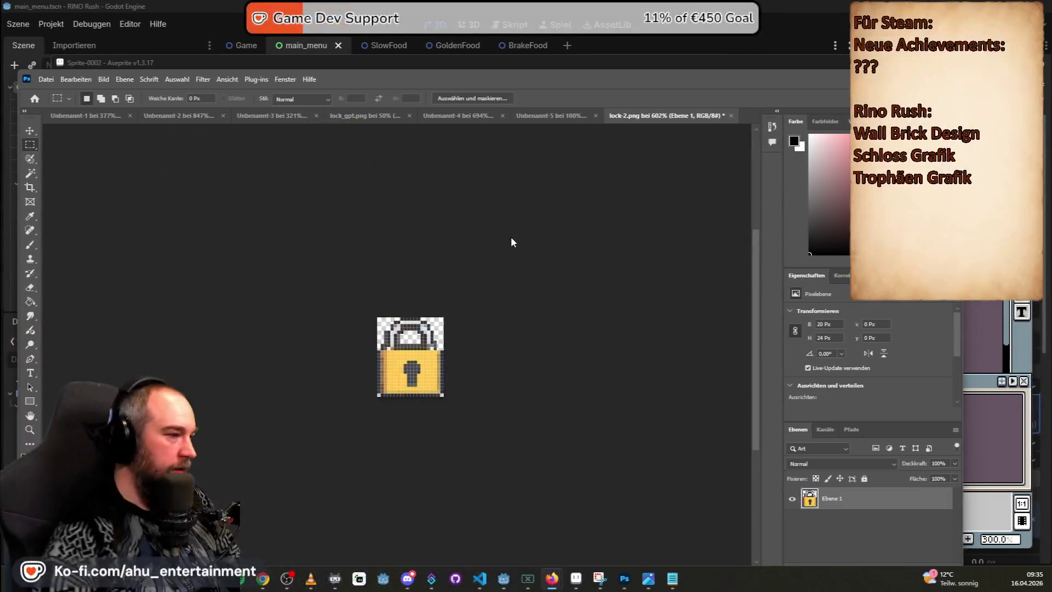
- Start saving a copy of the lock sprite, editing the file name to begin with 'Ac'
left_click(46, 78)
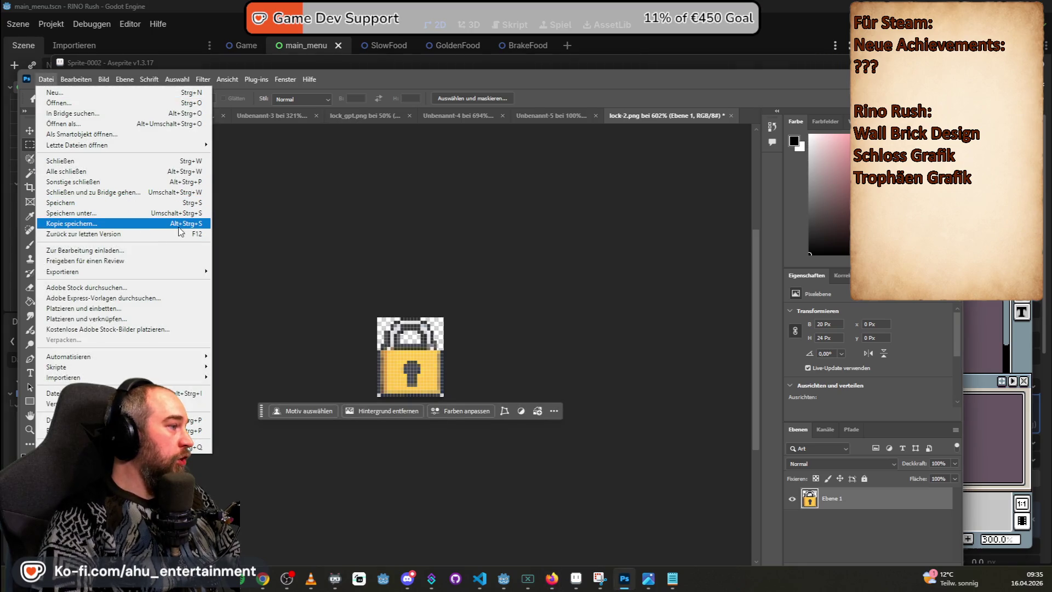
mouse_move(201, 273)
left_click(252, 271)
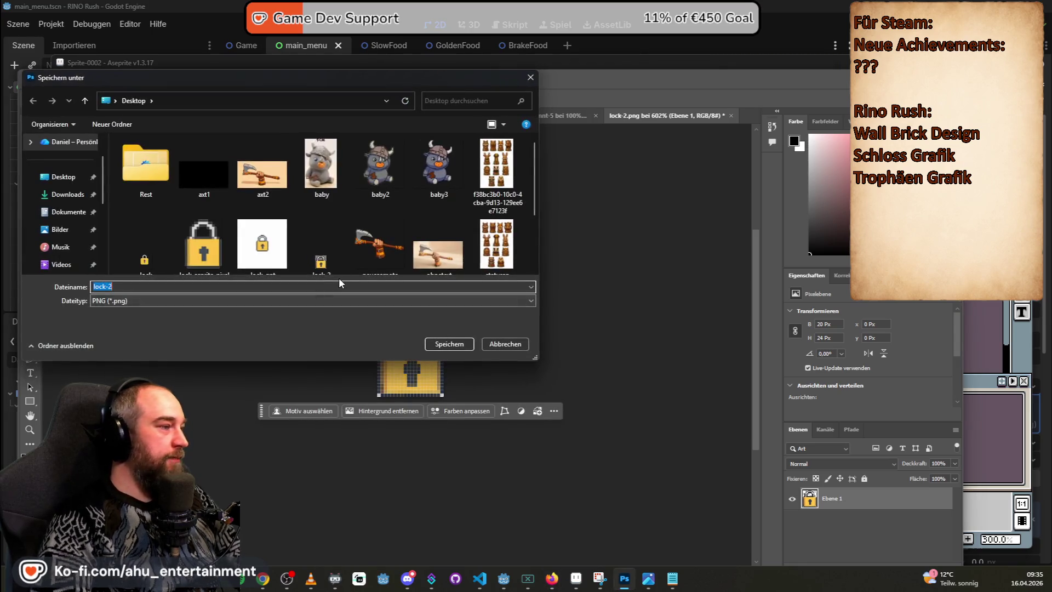
type("lock-")
key("BackSpace")
key("Home")
type("Ac")
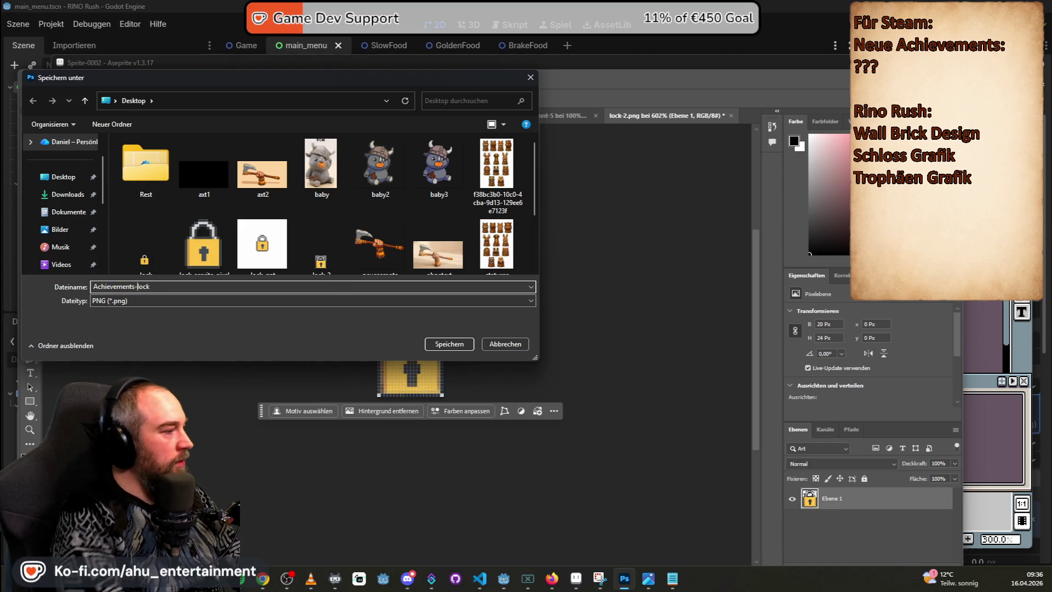
- Save it to Dokumente/GitHub/RinoRush/A-Snake-Original/Images as Achievements-lock-symbol-24px
left_click(76, 212)
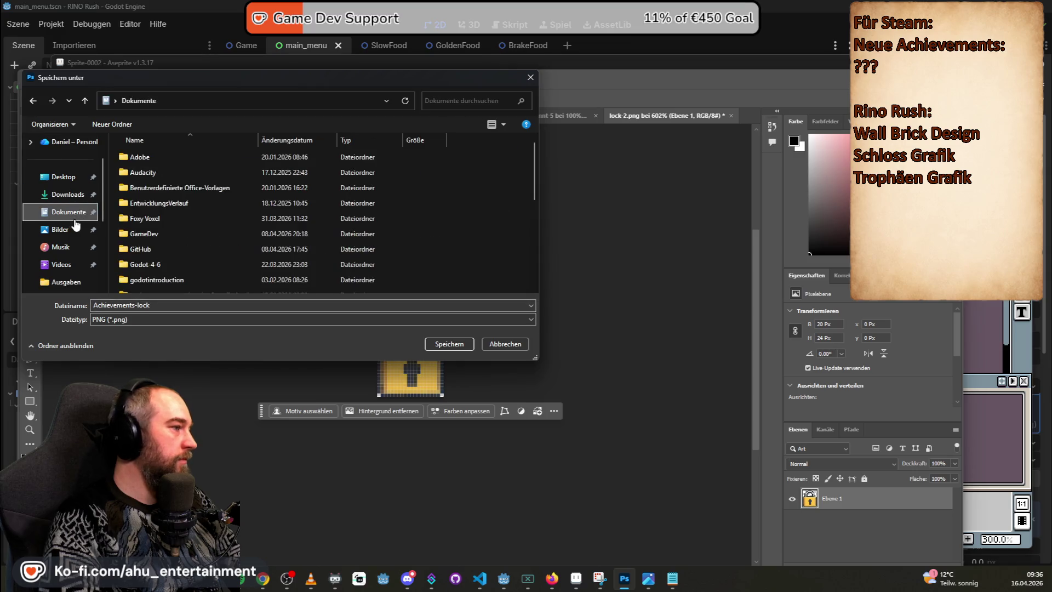
double_click(148, 248)
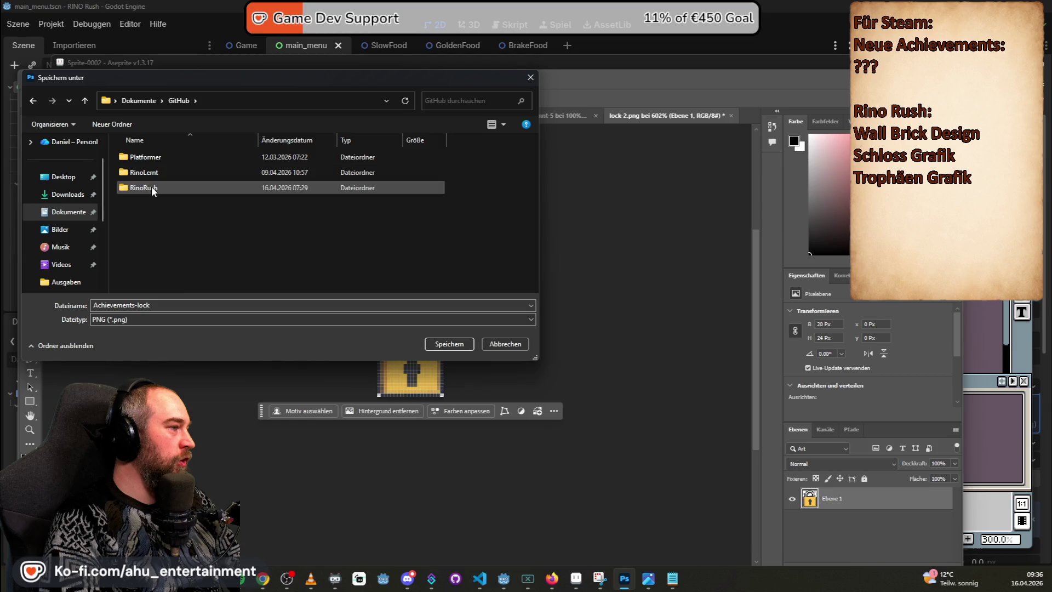
double_click(152, 187)
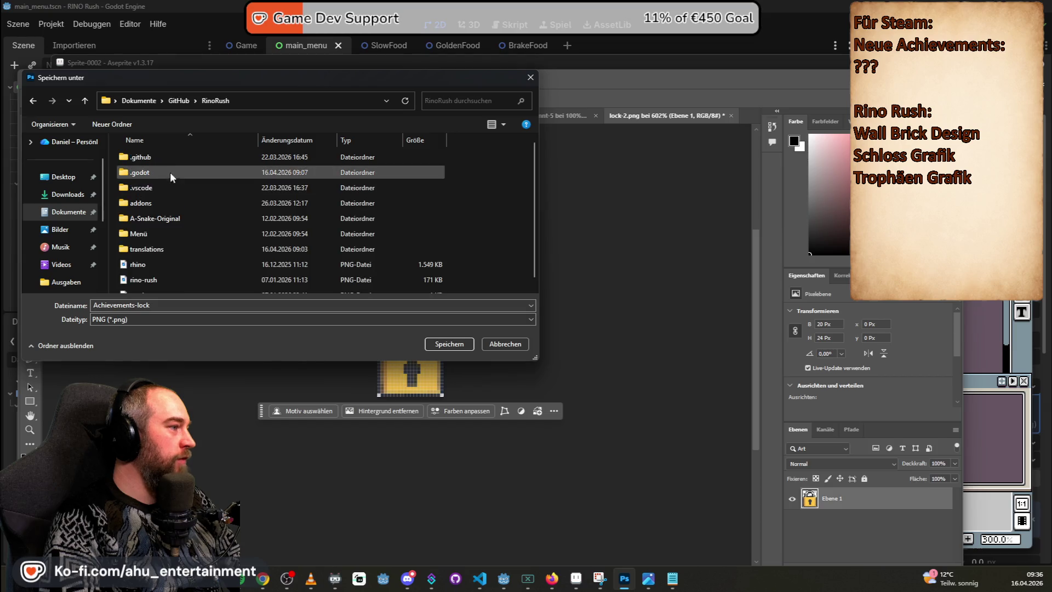
double_click(159, 216)
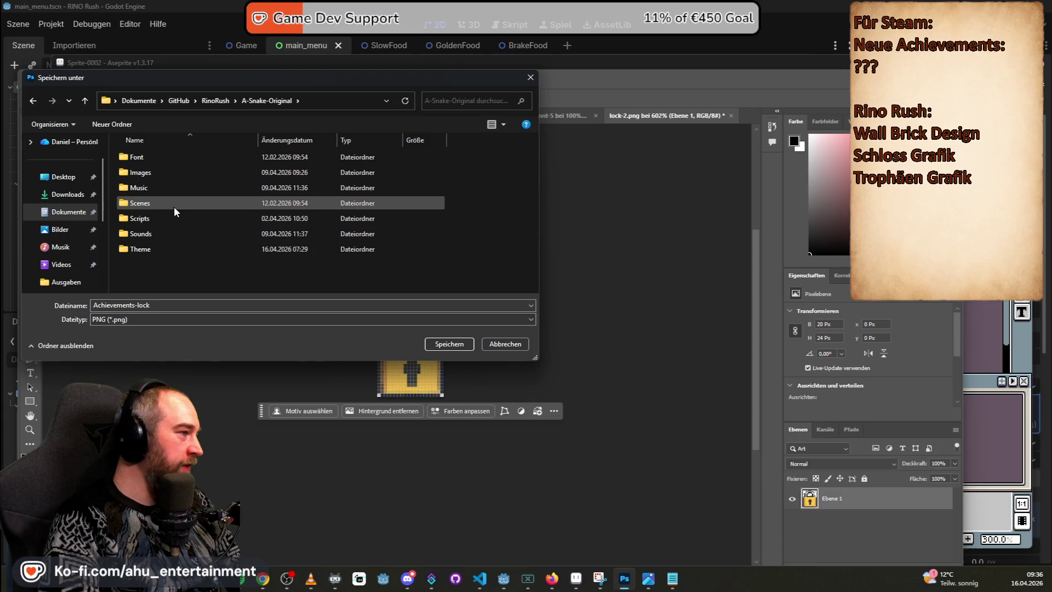
double_click(154, 172)
scroll(153, 172, "down", 10)
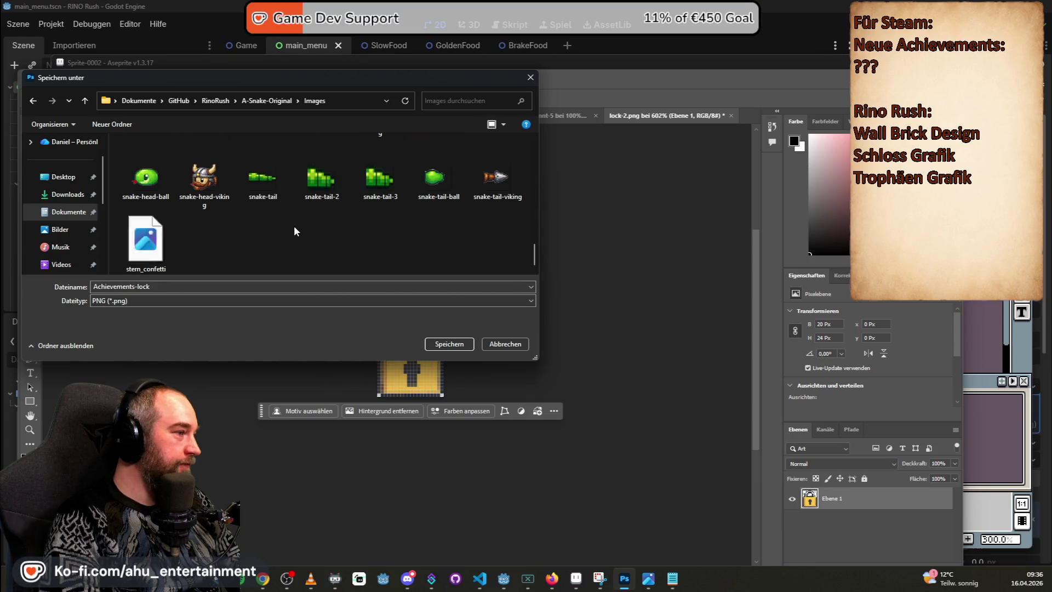
left_click(248, 285)
type("-symbo")
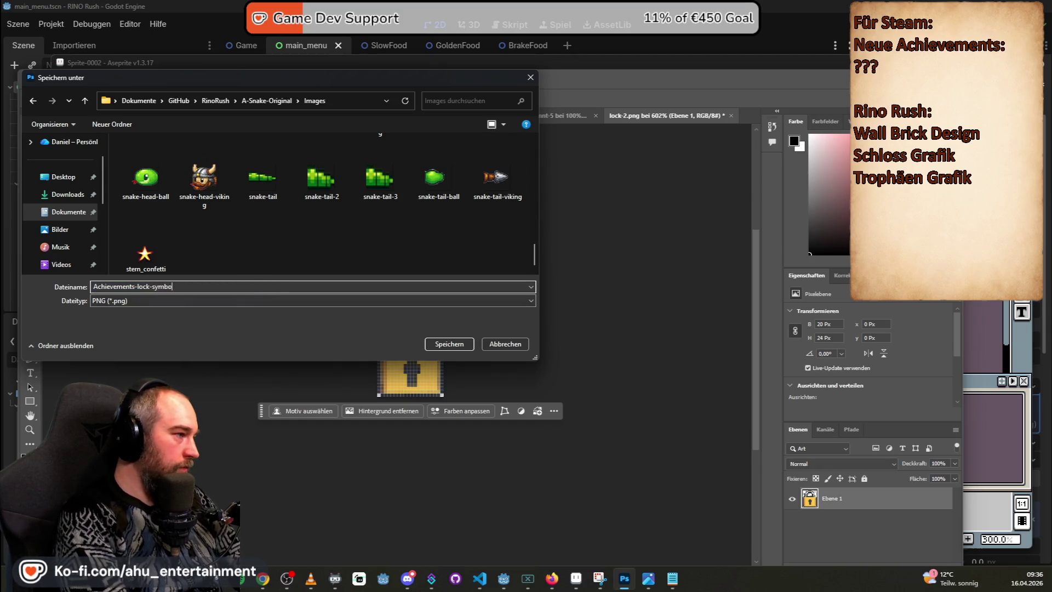
type("l-24")
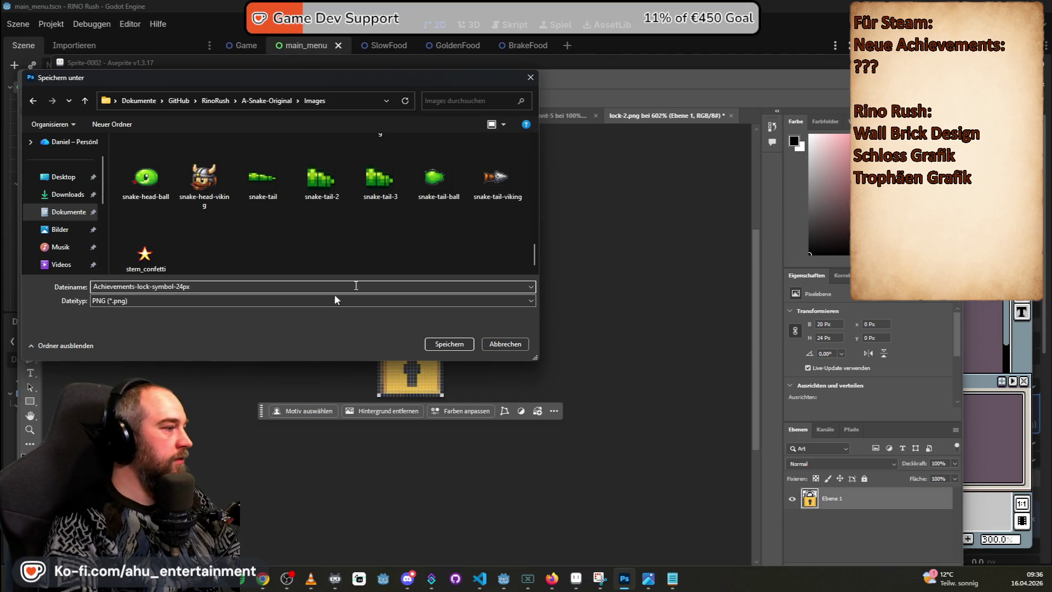
left_click(447, 343)
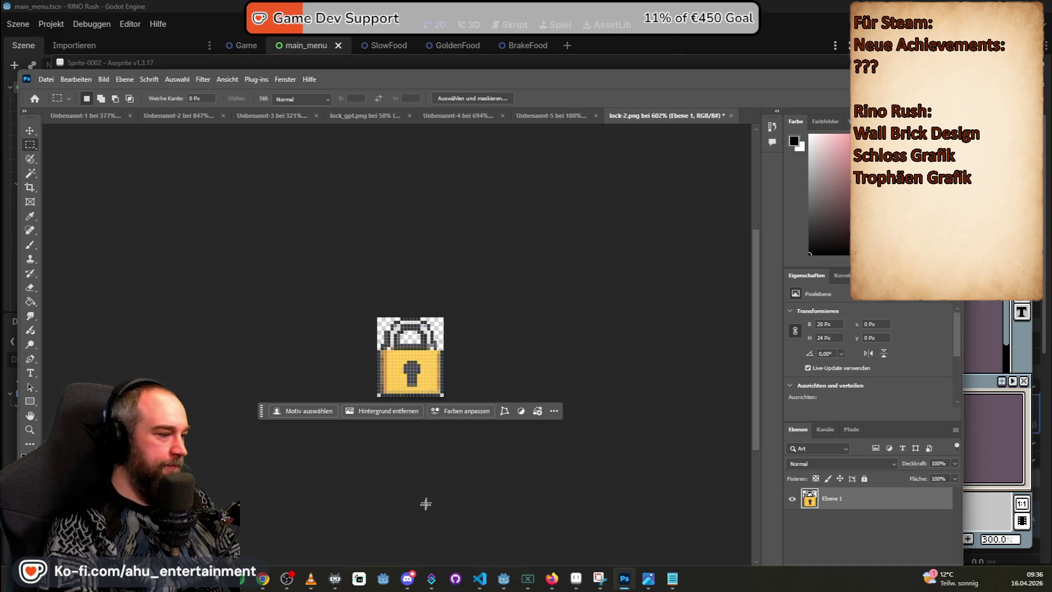
left_click(648, 581)
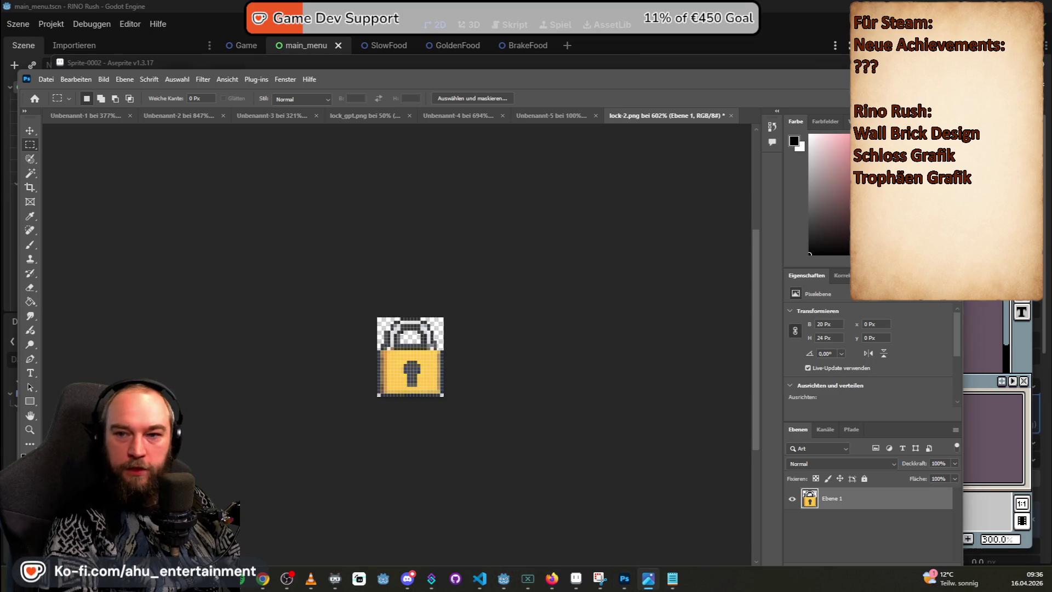
- Close the image preview and go through the open documents to the achievements list image
key("alt+F4")
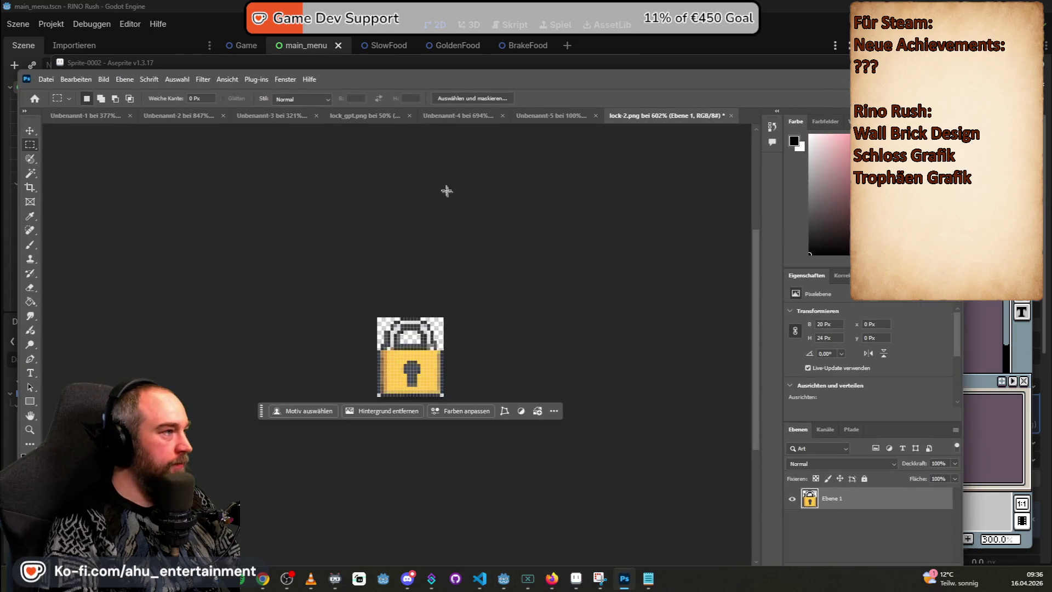
left_click(552, 112)
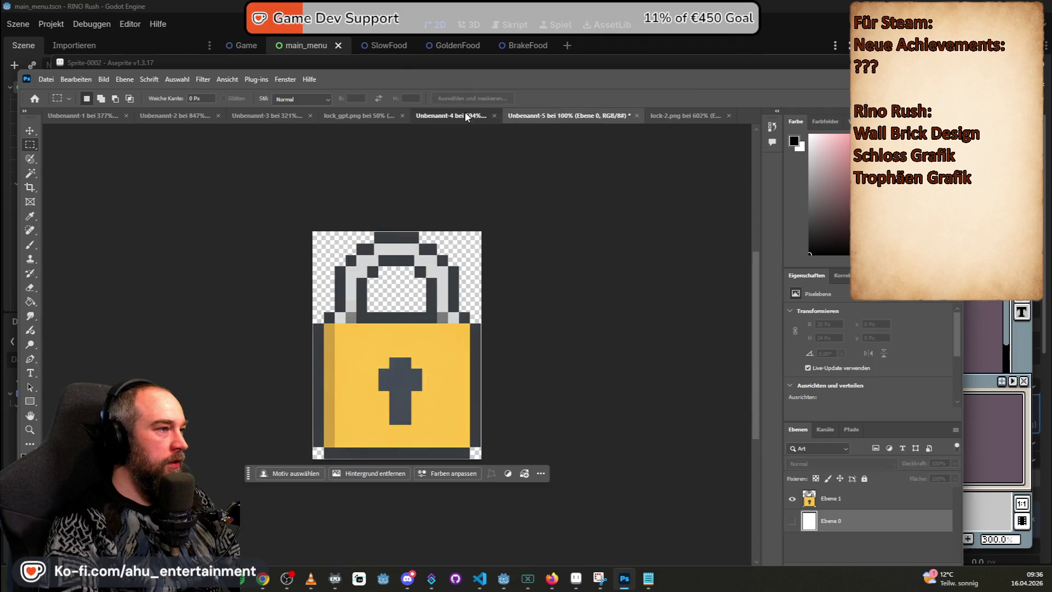
left_click(467, 117)
left_click(379, 114)
left_click(246, 117)
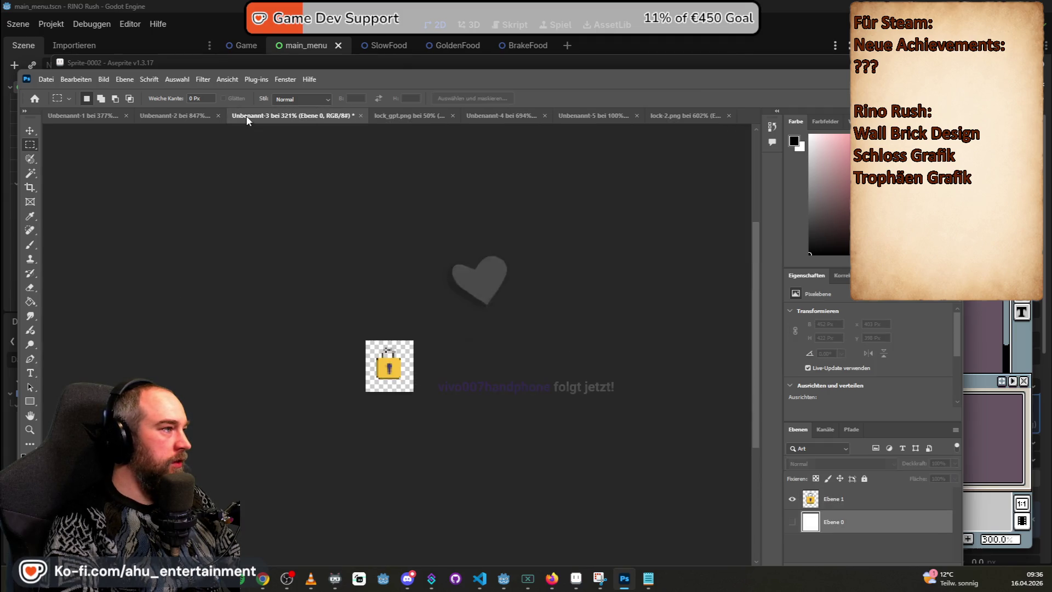
left_click(152, 114)
left_click(89, 112)
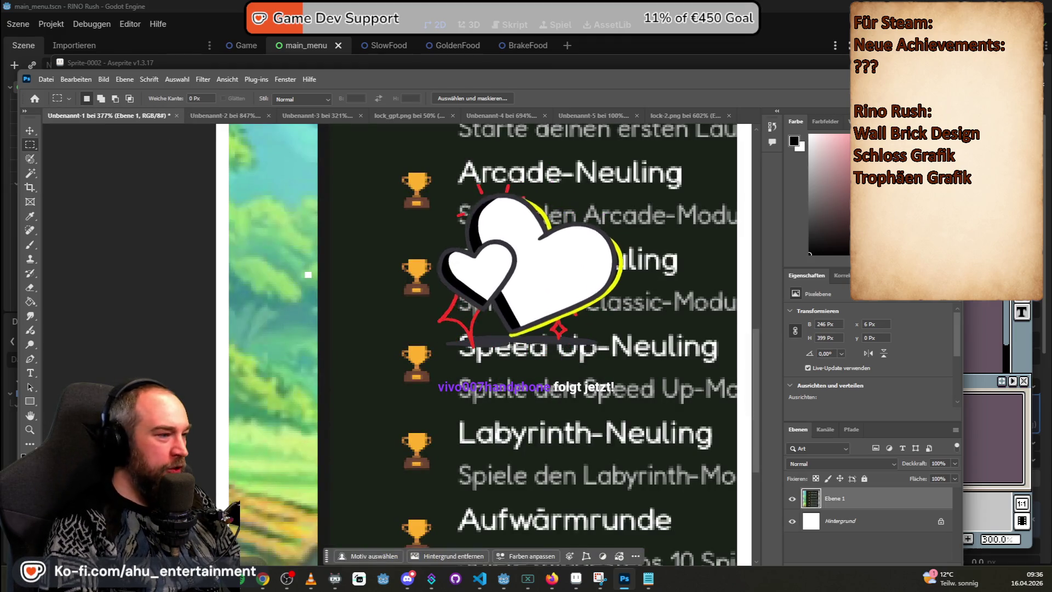
scroll(403, 388, "up", 3)
- Copy one trophy icon into a new 27×26 px clipboard-sized document
mouse_move(401, 288)
left_mouse_down()
mouse_move(497, 365)
mouse_move(498, 382)
left_mouse_up()
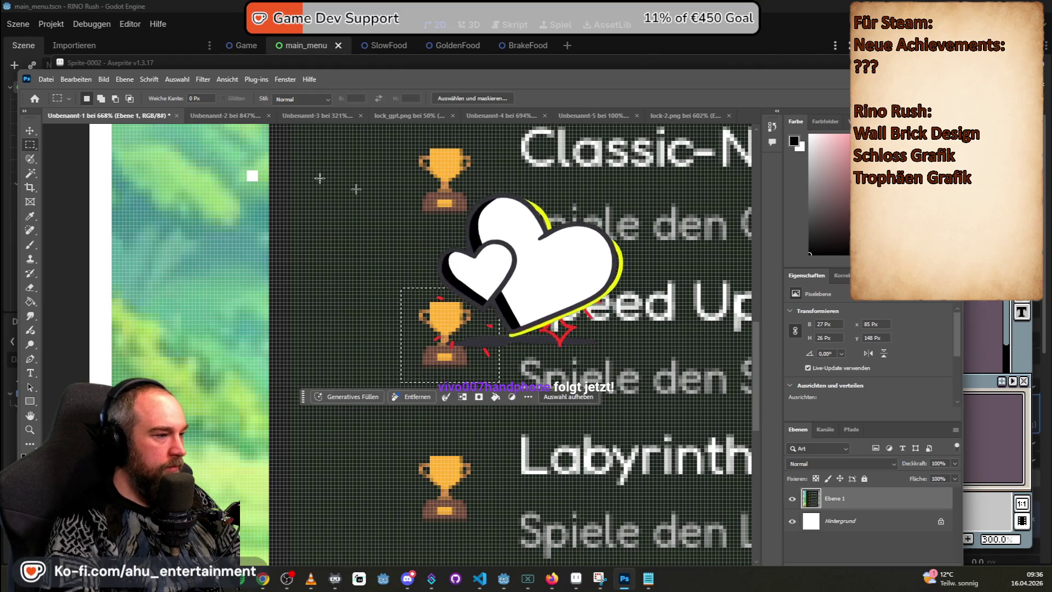
left_click(46, 78)
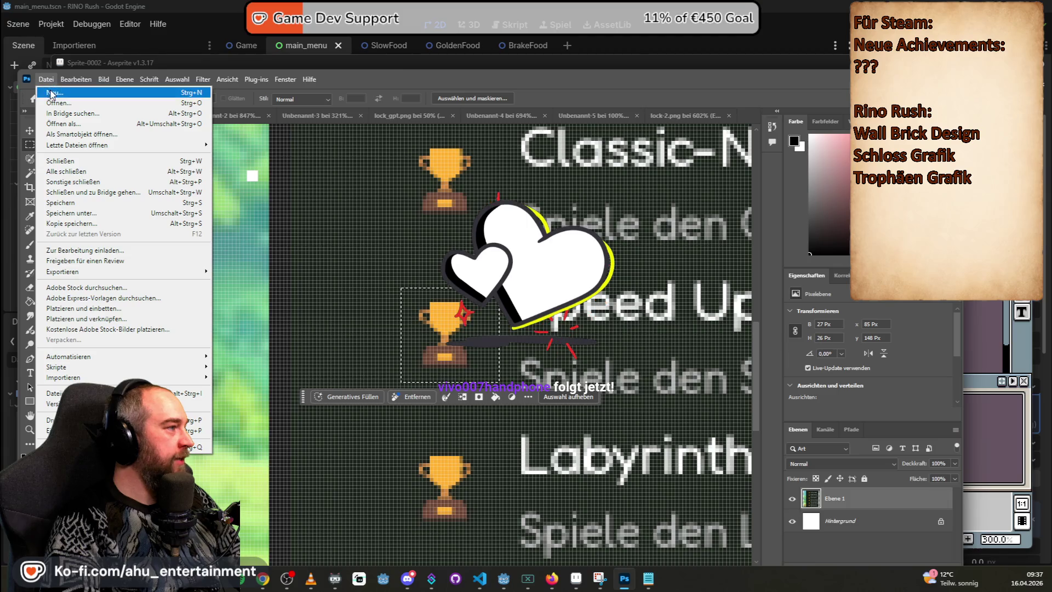
left_click(57, 88)
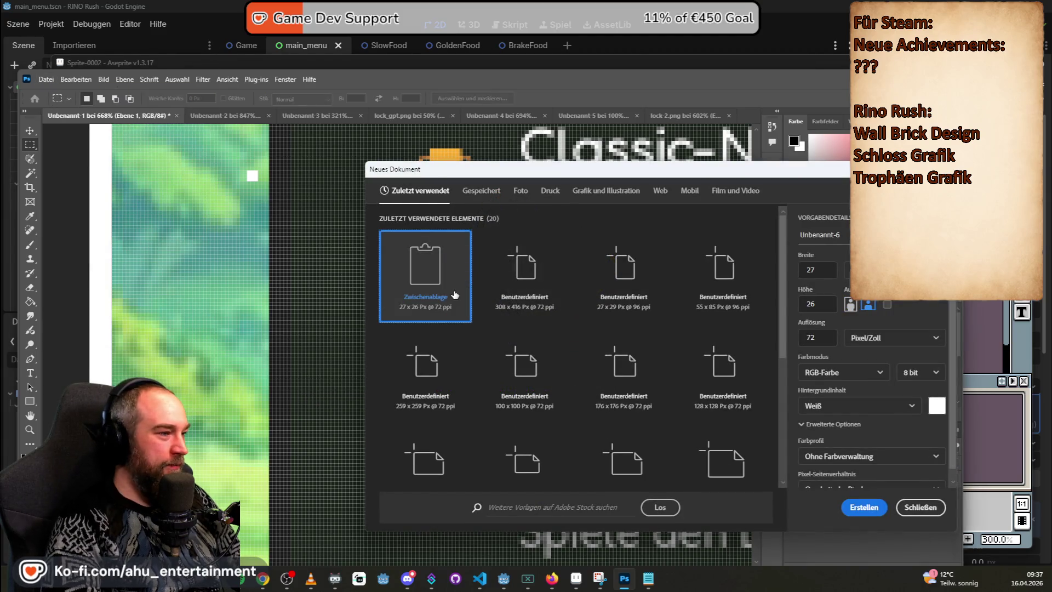
double_click(453, 296)
key("ctrl+v")
key("ctrl+0")
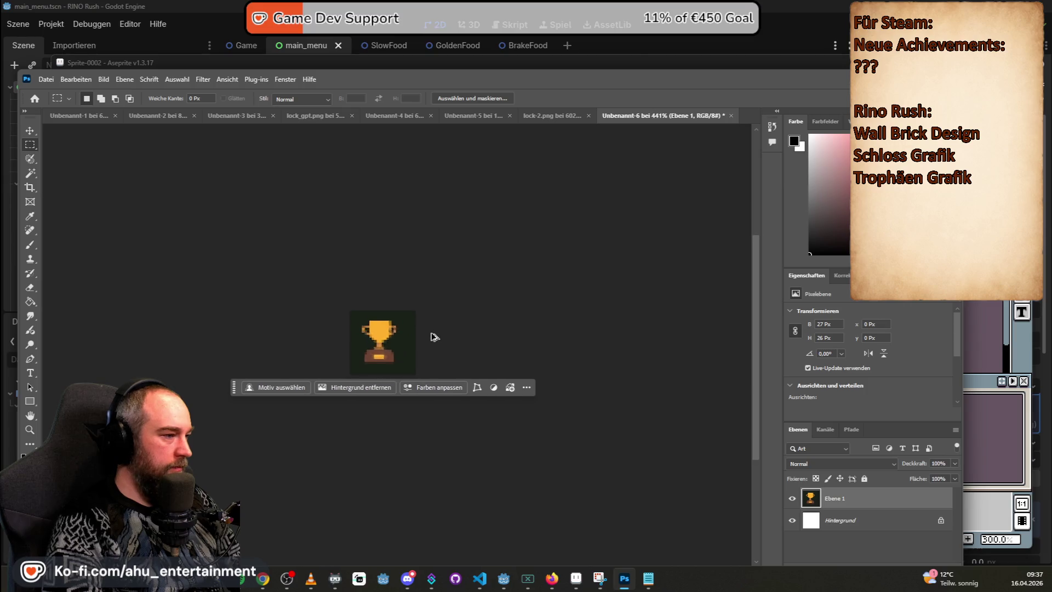
left_click(30, 173)
left_click(429, 302)
key("Delete")
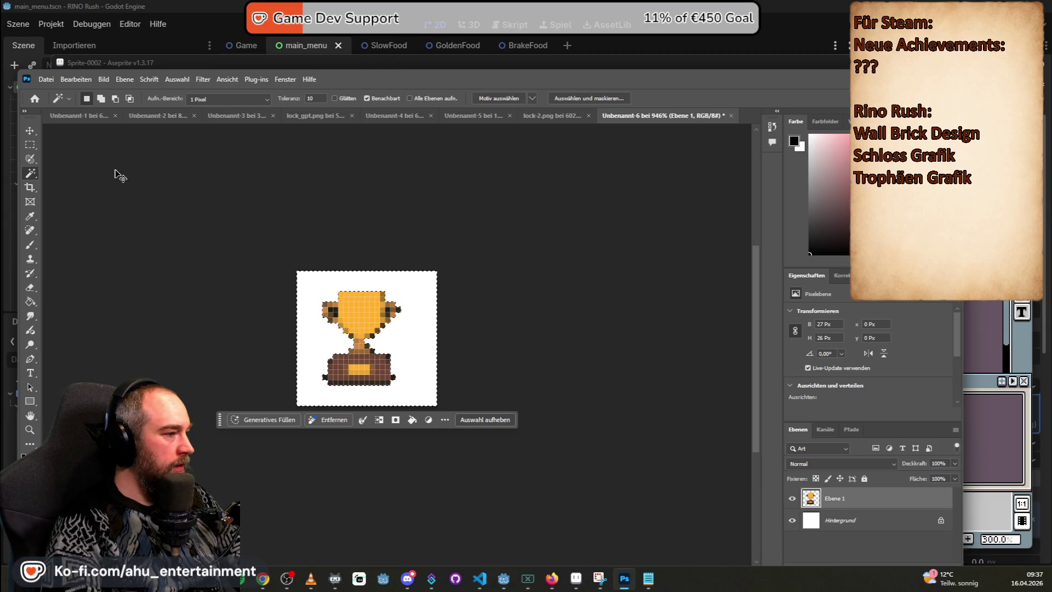
left_click(31, 145)
left_click(199, 202)
mouse_move(216, 211)
left_mouse_down()
mouse_move(484, 355)
mouse_move(758, 570)
mouse_move(337, 400)
left_mouse_up()
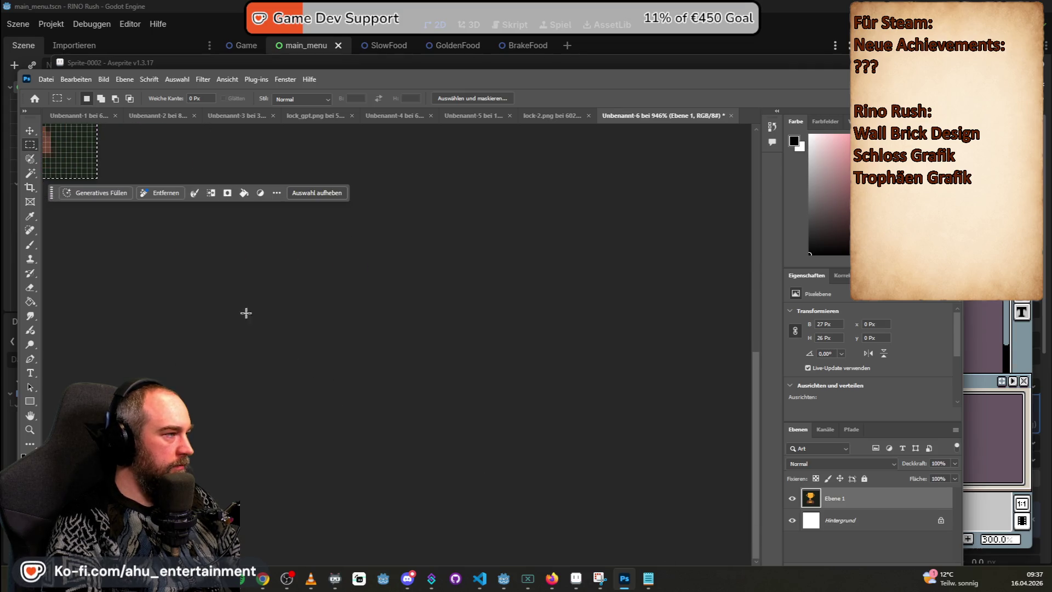
left_click_drag(759, 412, 756, 331)
scroll(438, 378, "down", 1)
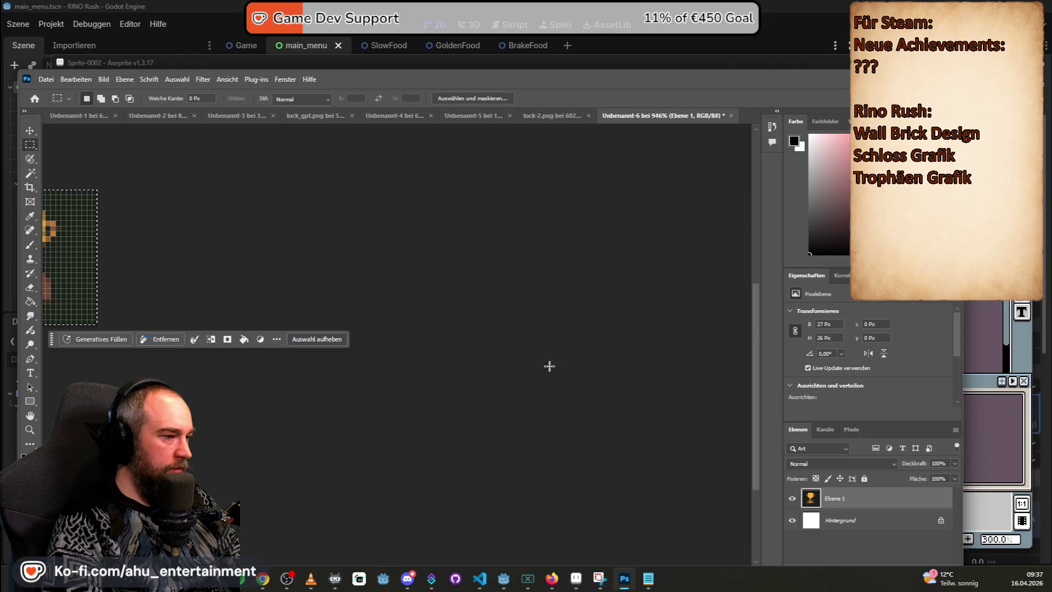
left_click(265, 265)
left_click(265, 384)
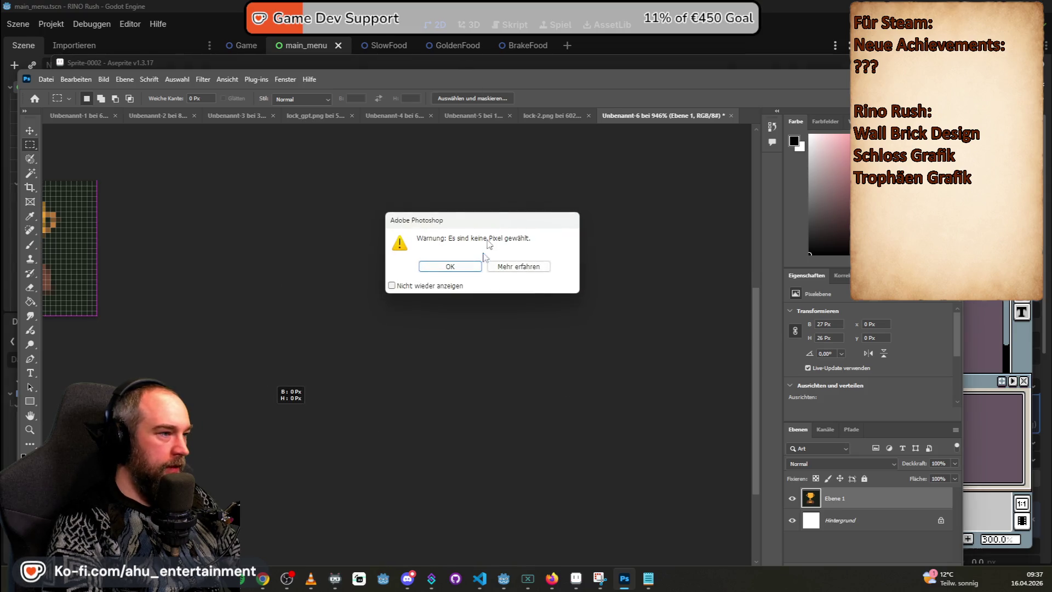
left_click(478, 267)
mouse_move(514, 68)
left_mouse_down()
mouse_move(526, 37)
mouse_move(525, 46)
left_mouse_up()
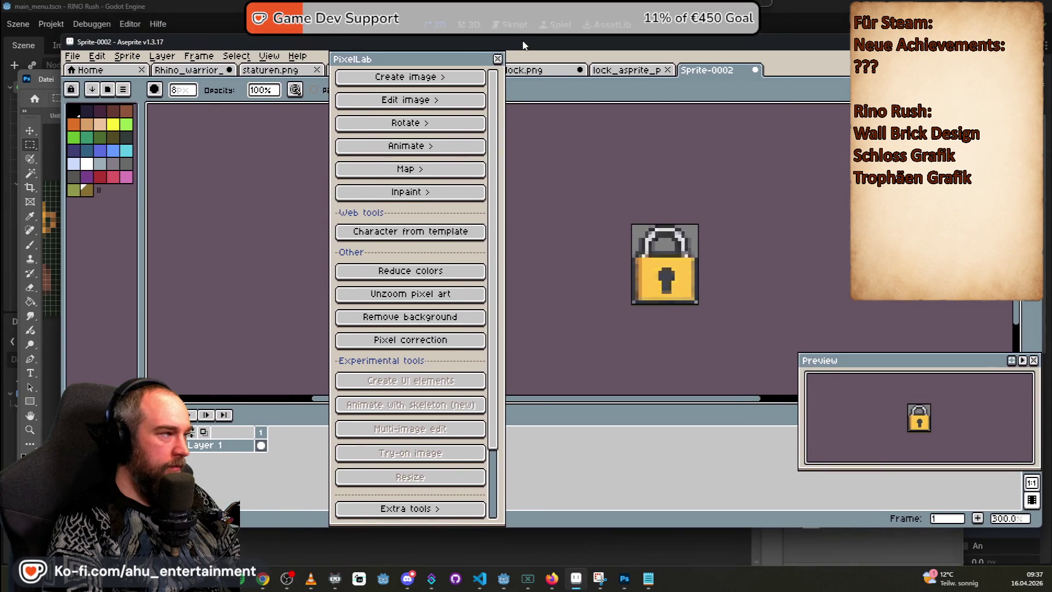
left_click(46, 93)
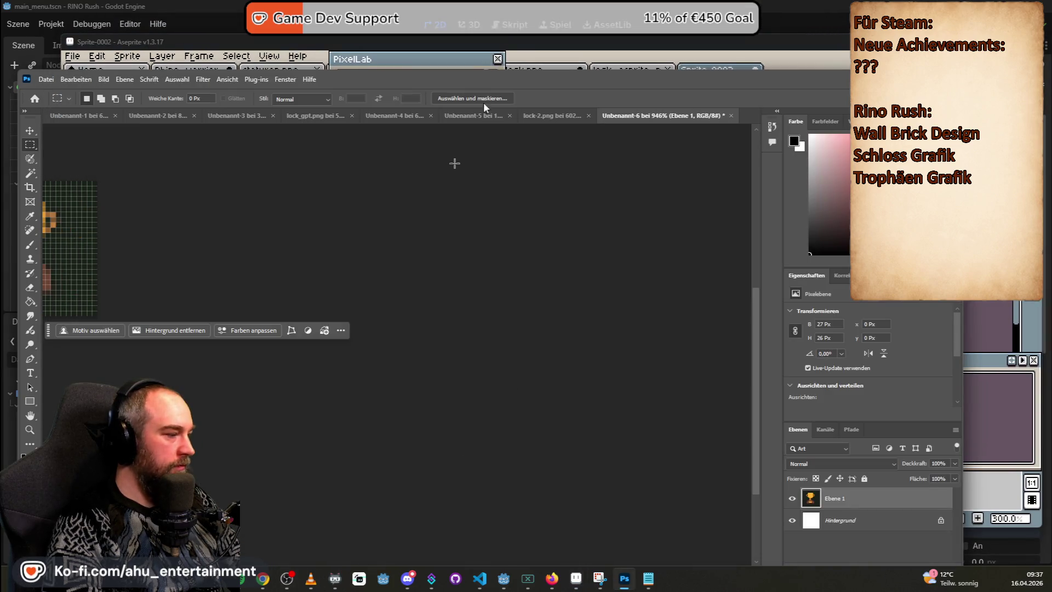
left_click_drag(520, 79, 545, 38)
mouse_move(541, 538)
left_mouse_down()
mouse_move(430, 521)
mouse_move(382, 526)
left_mouse_up()
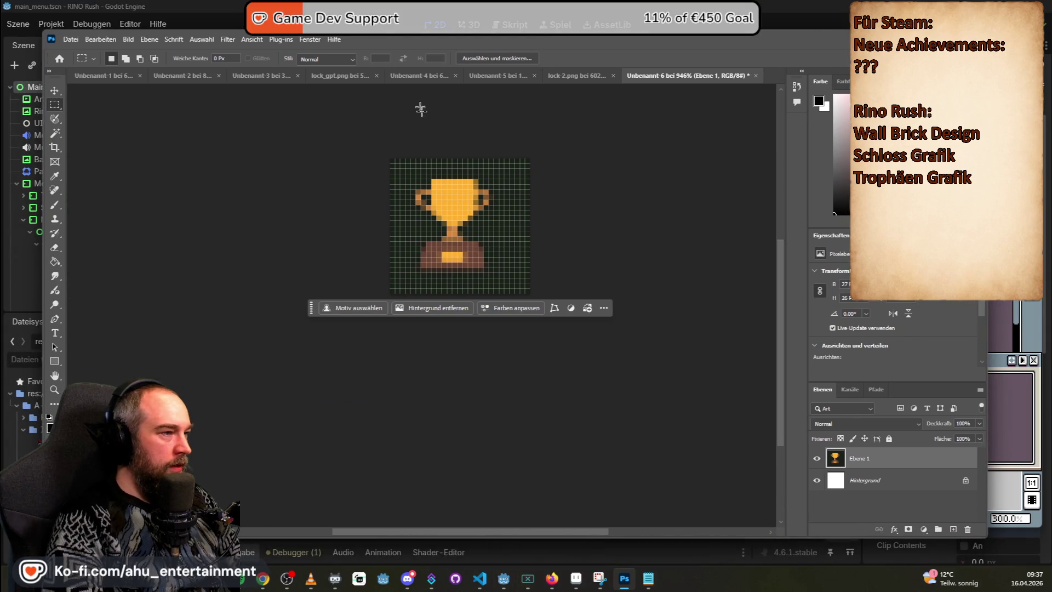
scroll(425, 169, "up", 2)
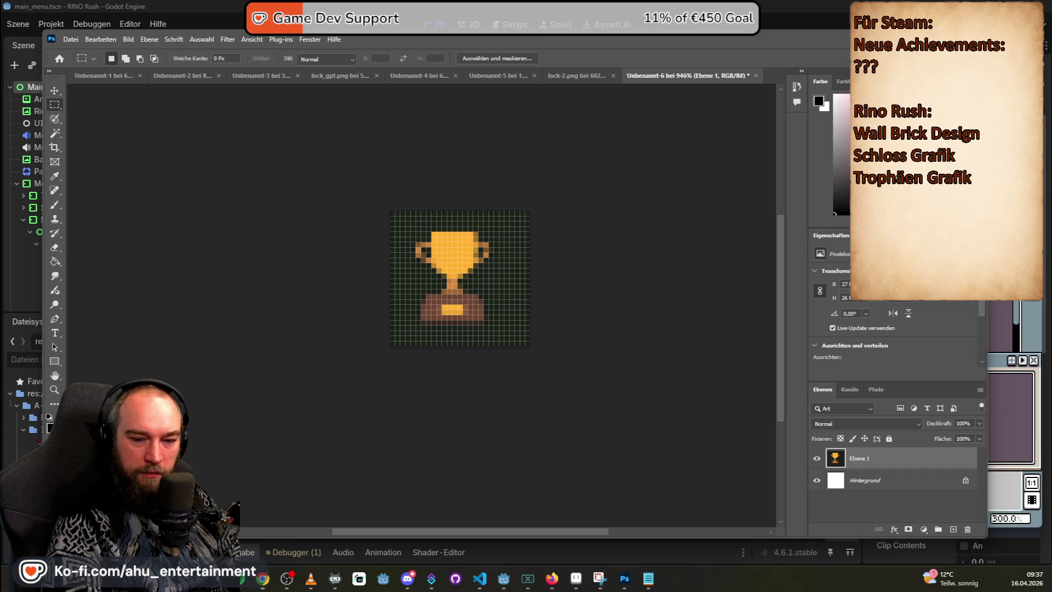
key("alt+Tab")
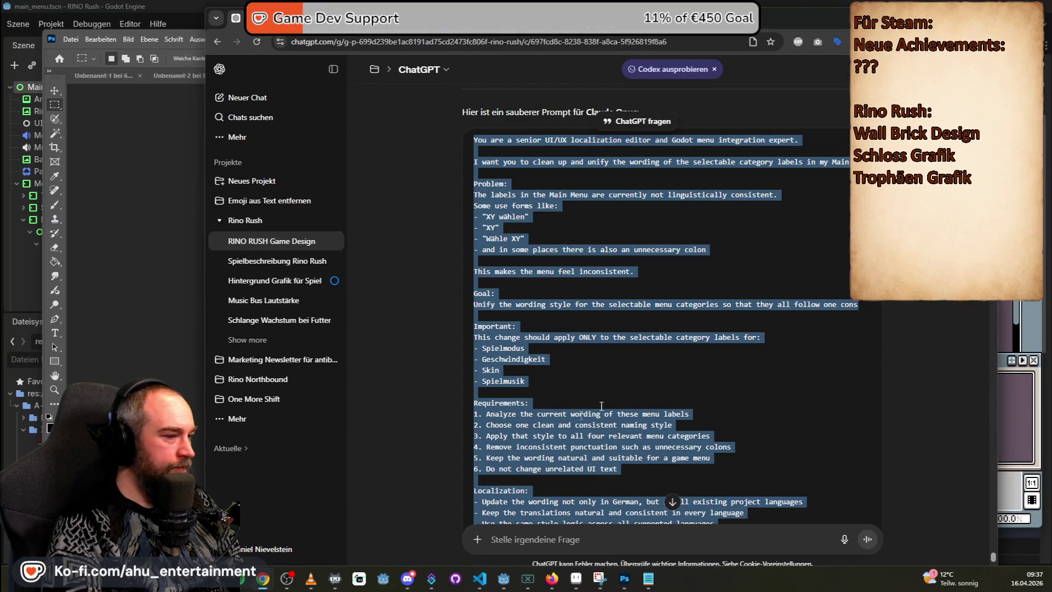
- In the Schloss Sprite Design chat, ask 'hast du emoji', then request 'kannst du mir einen eignen sprite machen'
scroll(621, 412, "down", 5)
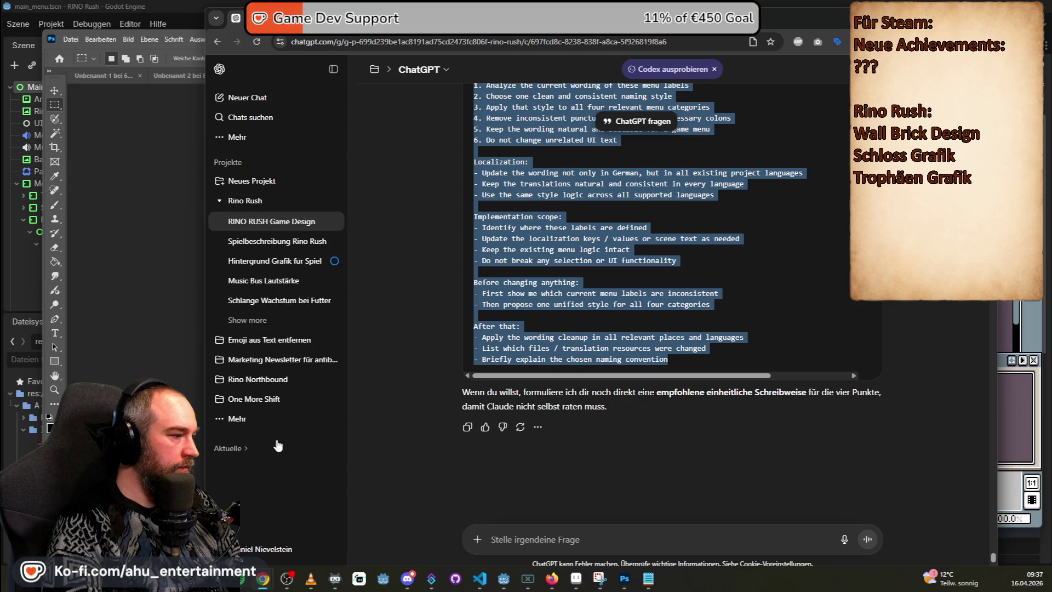
left_click(276, 446)
left_click(296, 485)
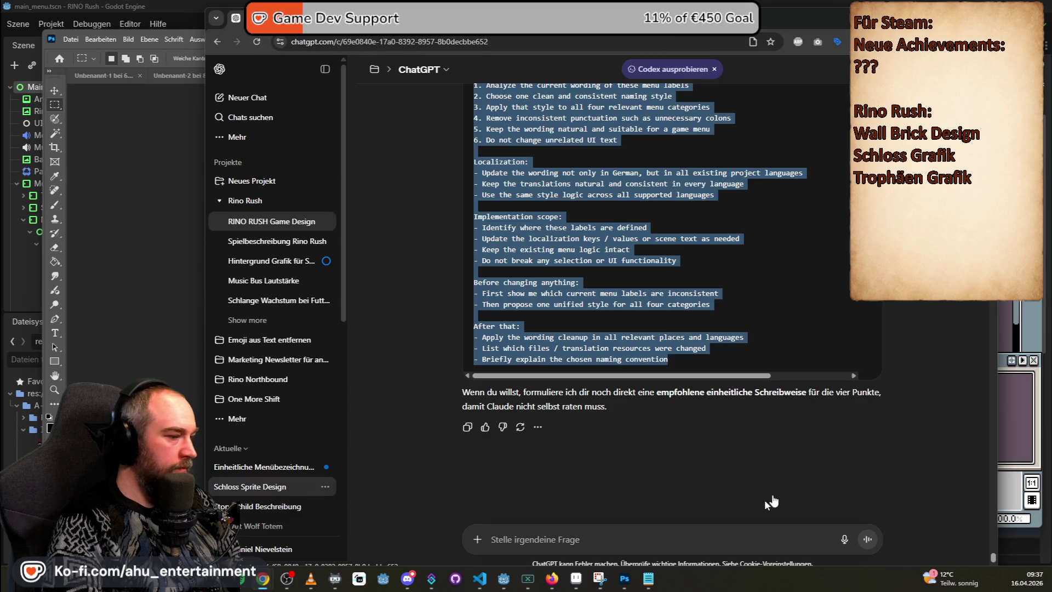
type("hast du ein trop")
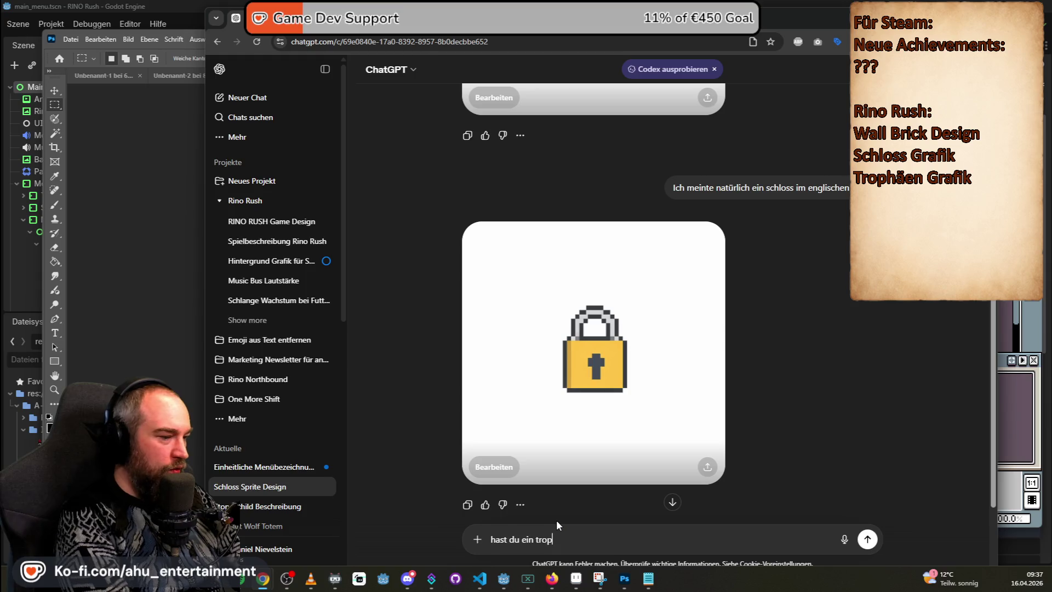
type("moji")
key("Return")
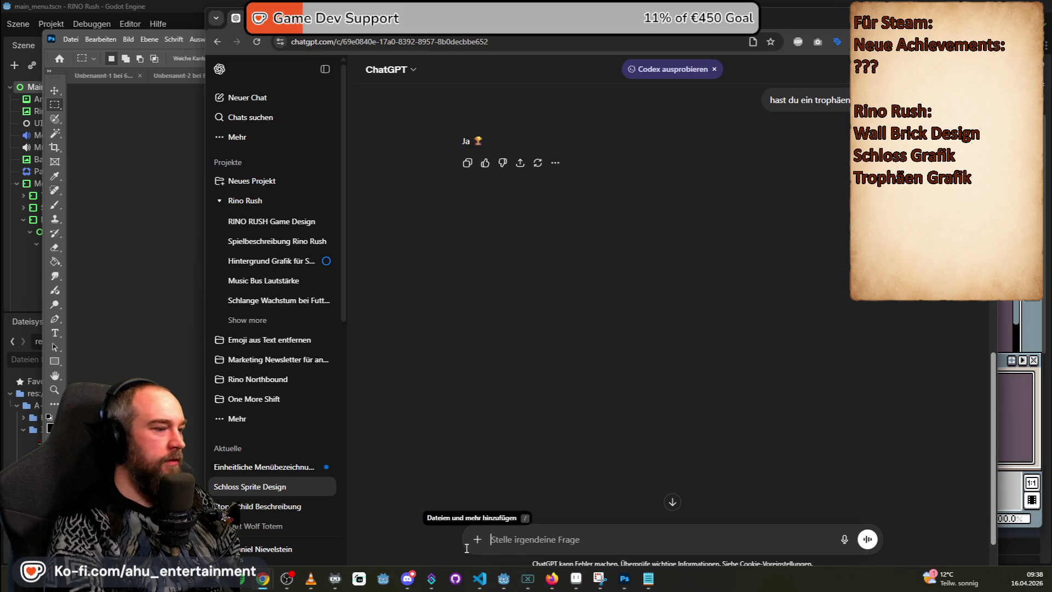
type("kannst du ")
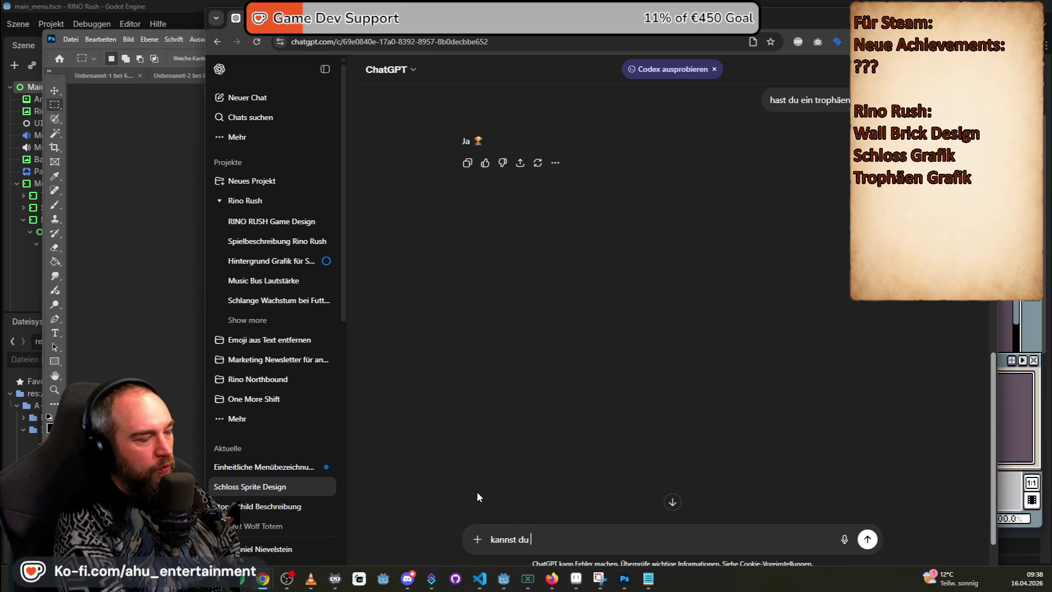
type("mir einen eign")
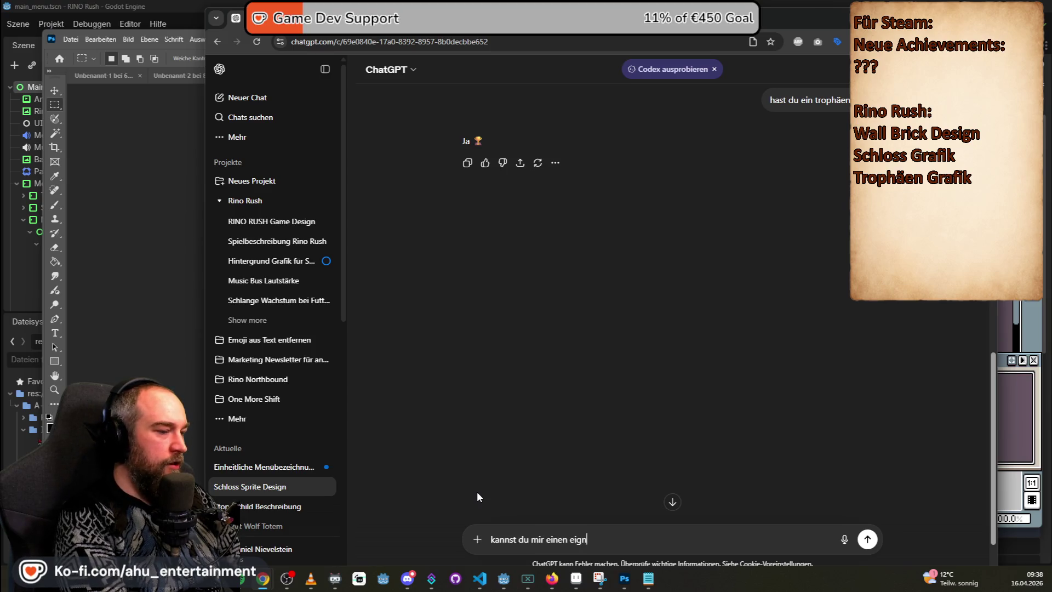
type("en sprite machen der ähnlich ist")
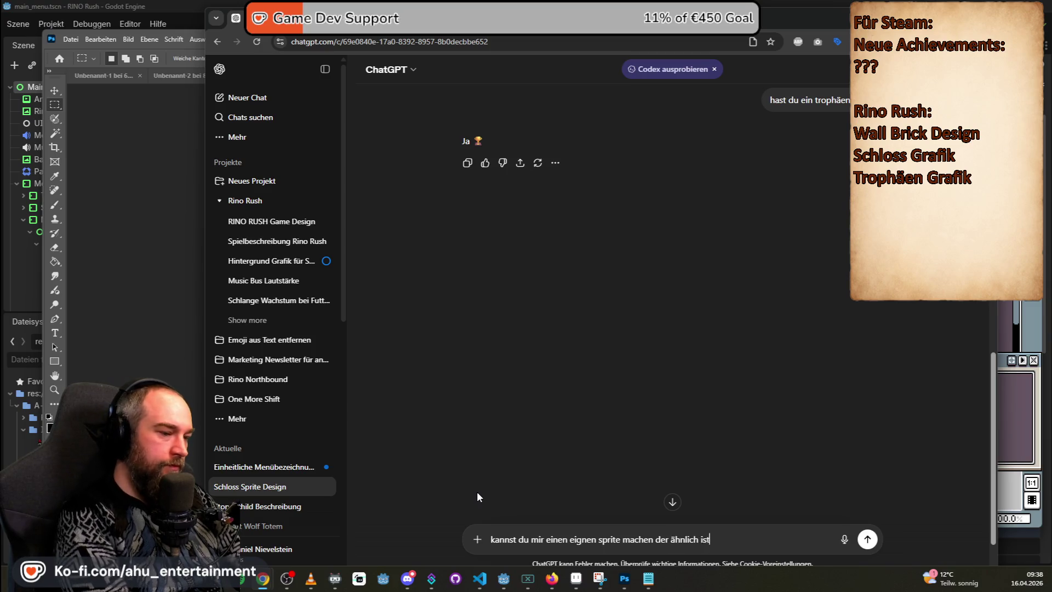
key("Return")
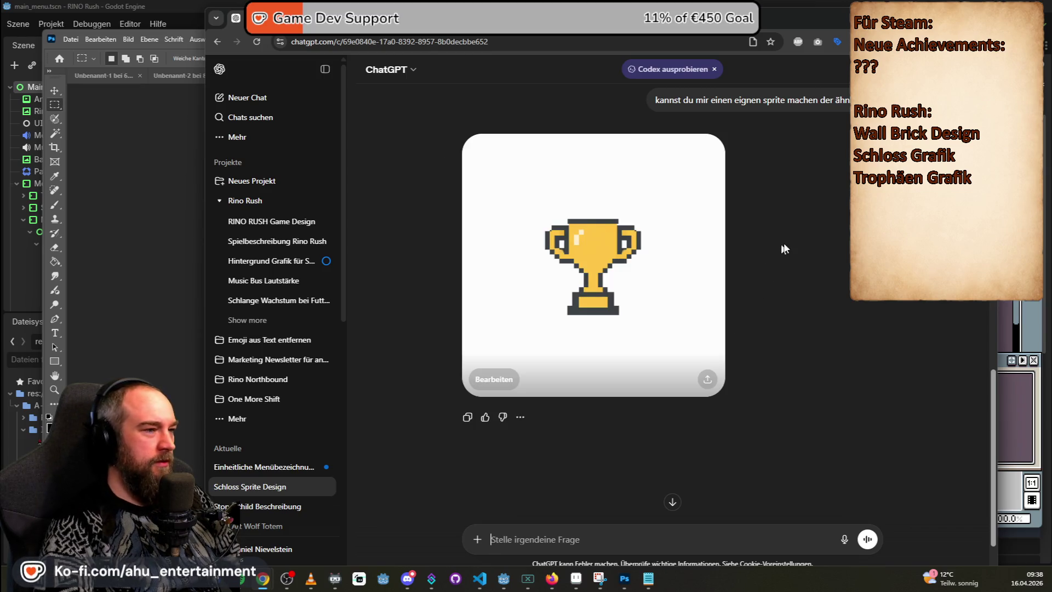
- Save the generated gold pixel-art trophy image as a PNG on the Desktop via Bild speichern unter
left_click(599, 241)
right_click(602, 259)
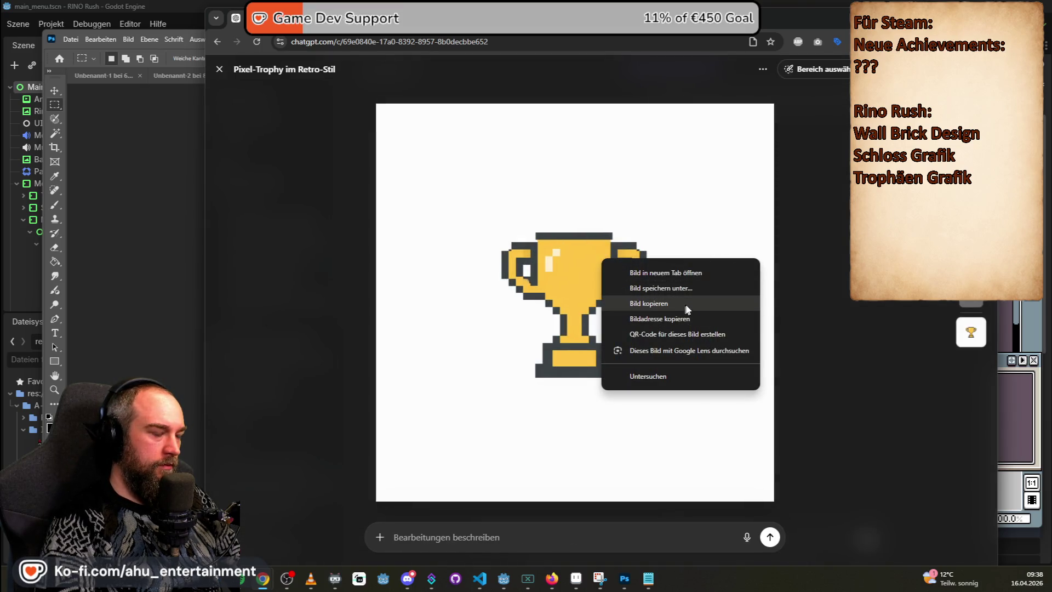
left_click(679, 289)
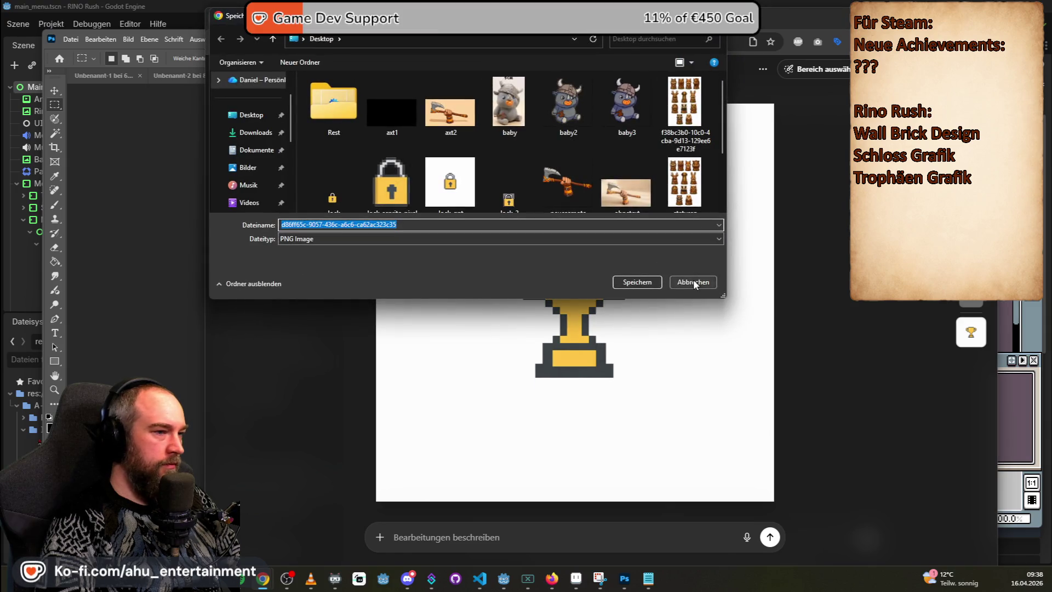
left_click(694, 282)
right_click(577, 216)
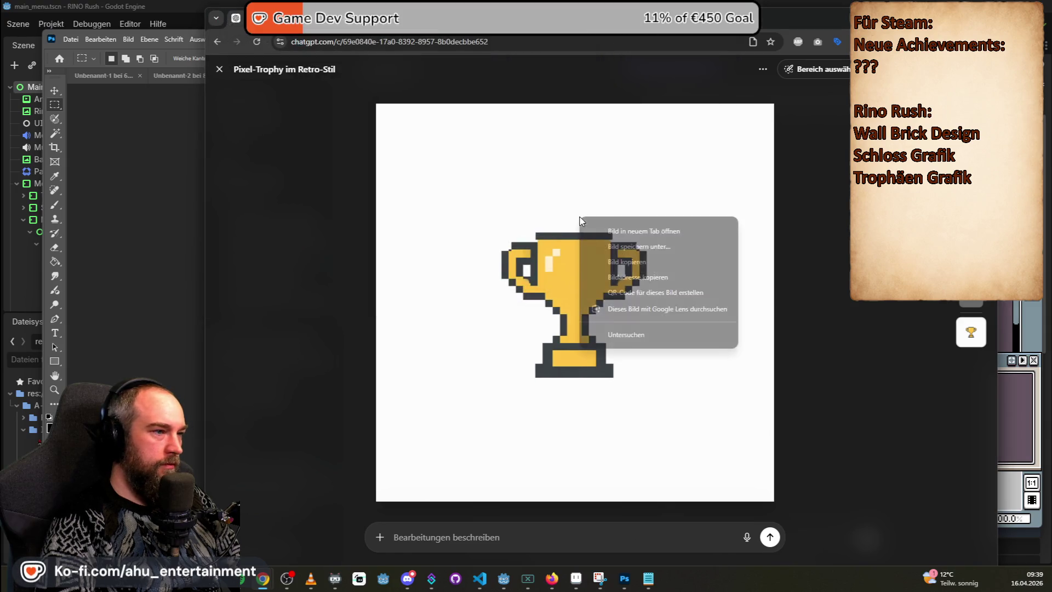
left_click(623, 246)
left_click(694, 282)
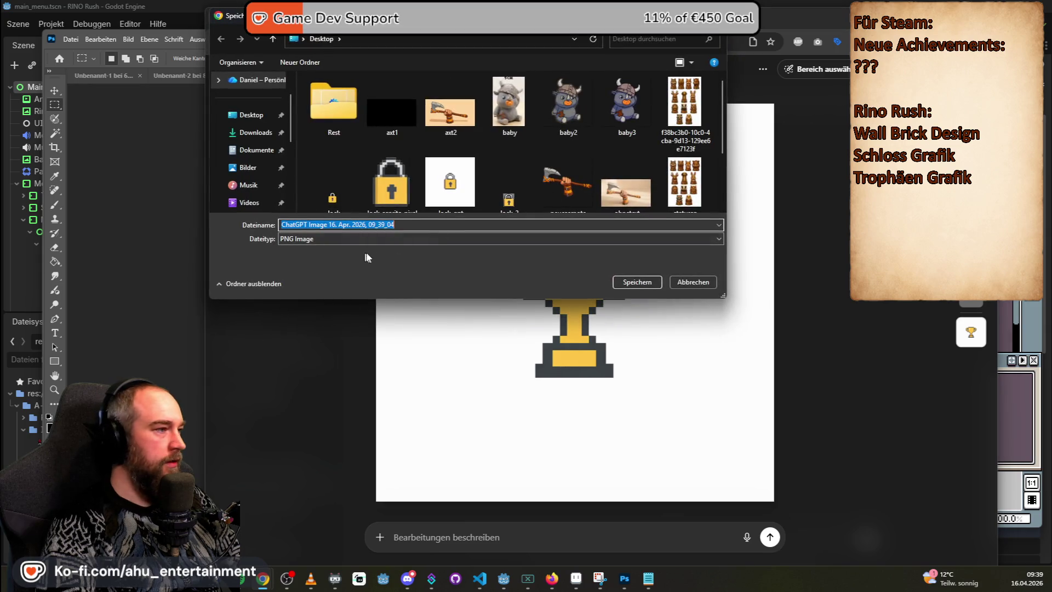
left_click(635, 282)
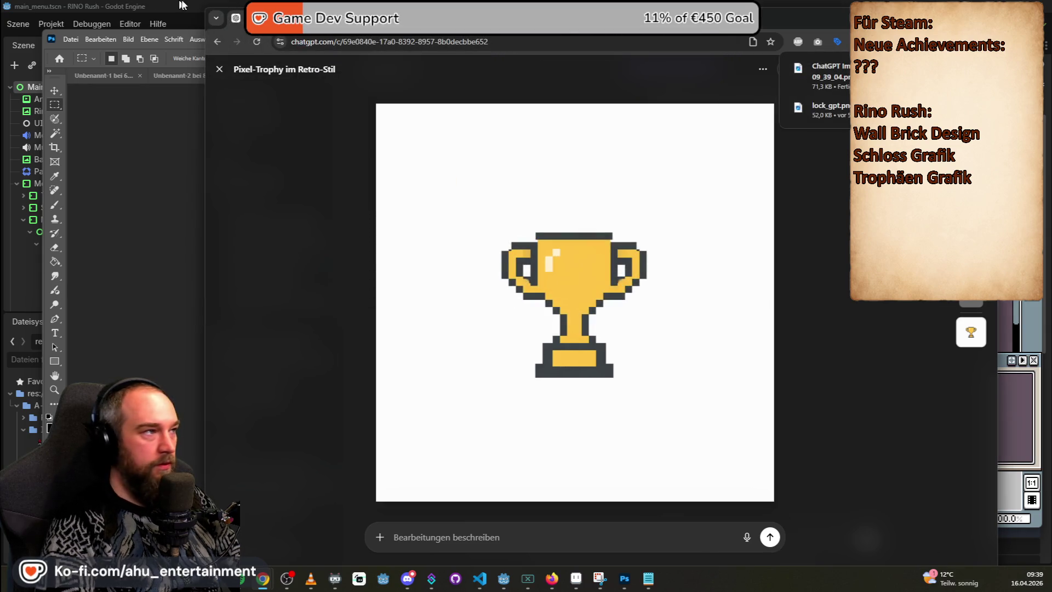
left_click(629, 590)
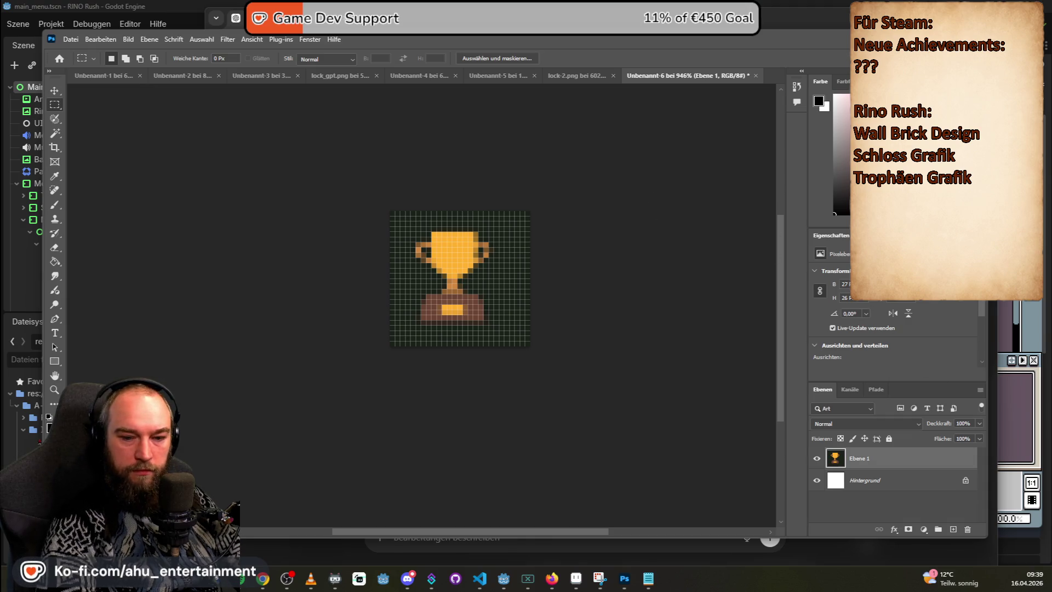
- Open the trophy PNG, unlock its layer, and delete the white background and handle holes
mouse_move(685, 11)
left_mouse_down()
mouse_move(681, 69)
mouse_move(639, 60)
left_mouse_up()
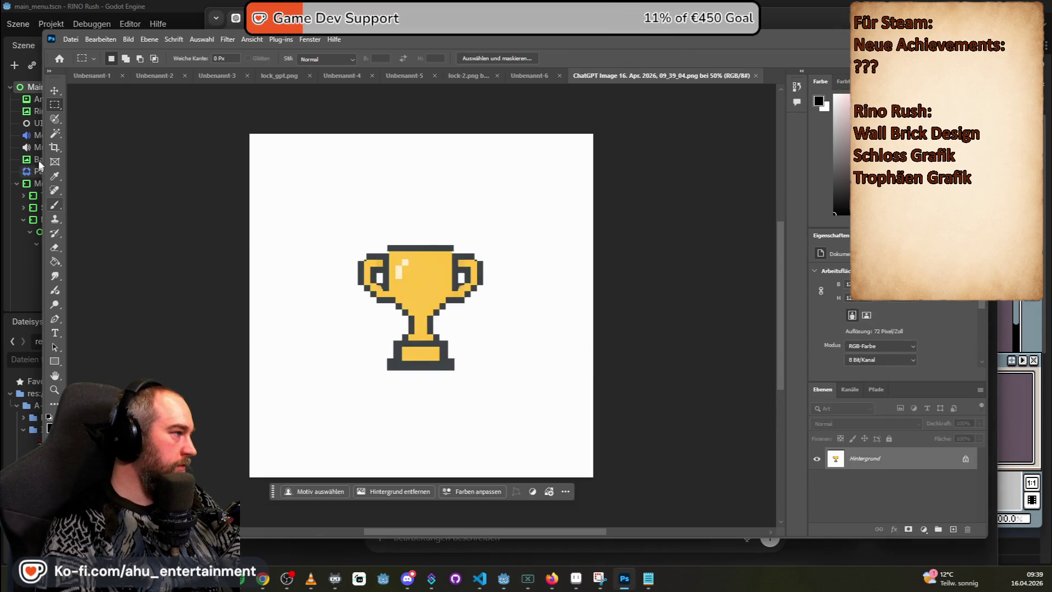
left_click(55, 134)
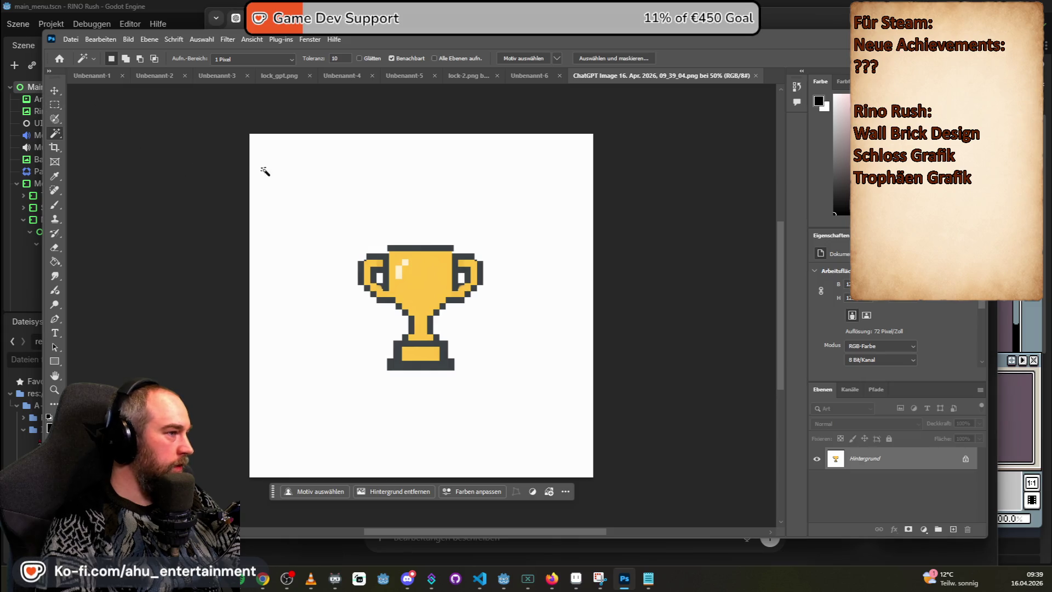
left_click(966, 459)
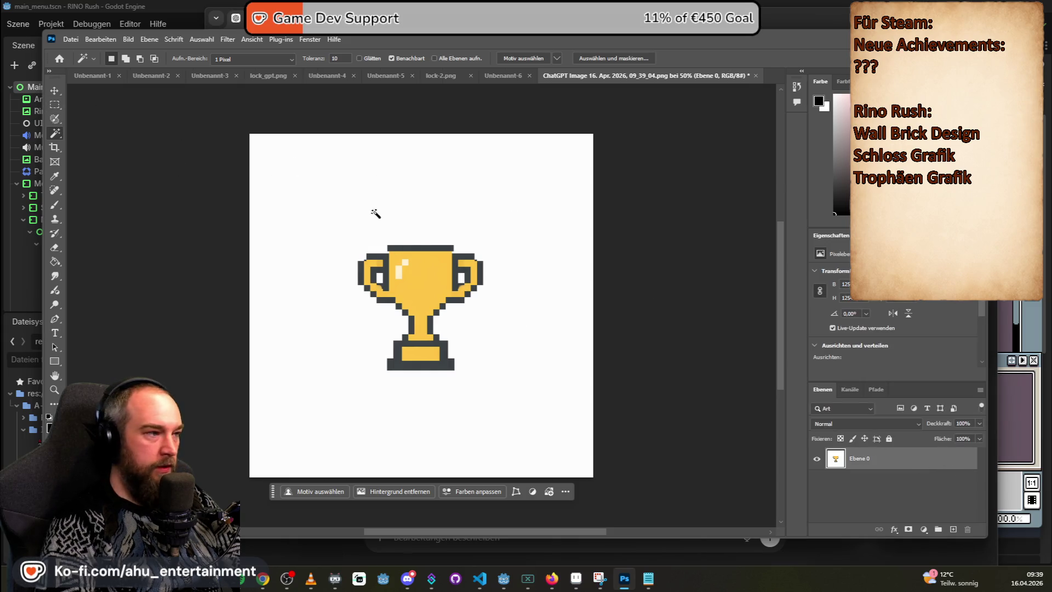
left_click(376, 216)
key("Delete")
left_click(379, 277)
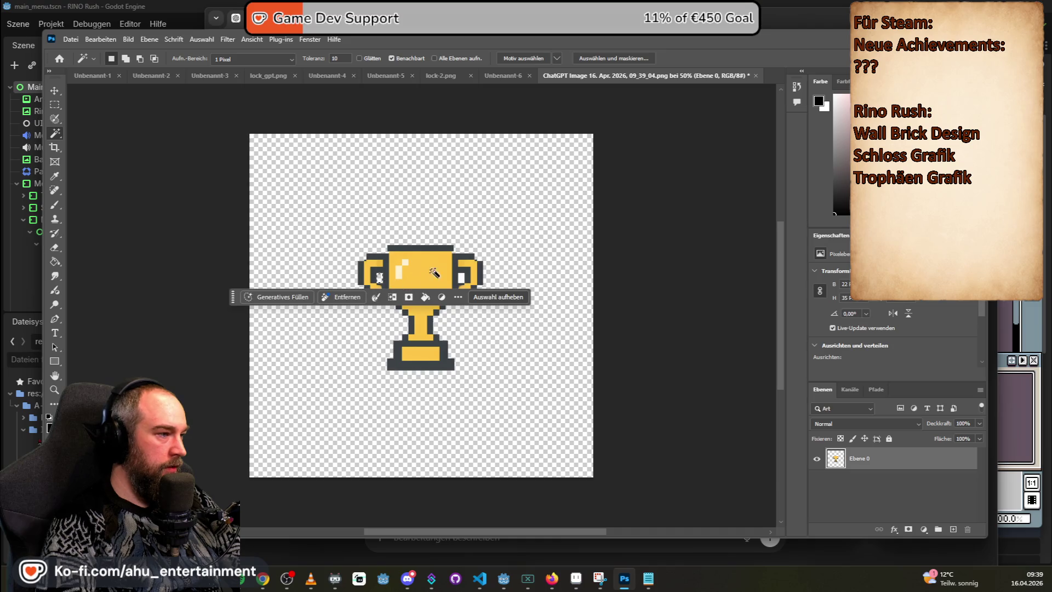
left_click(462, 278, "shift")
key("Delete")
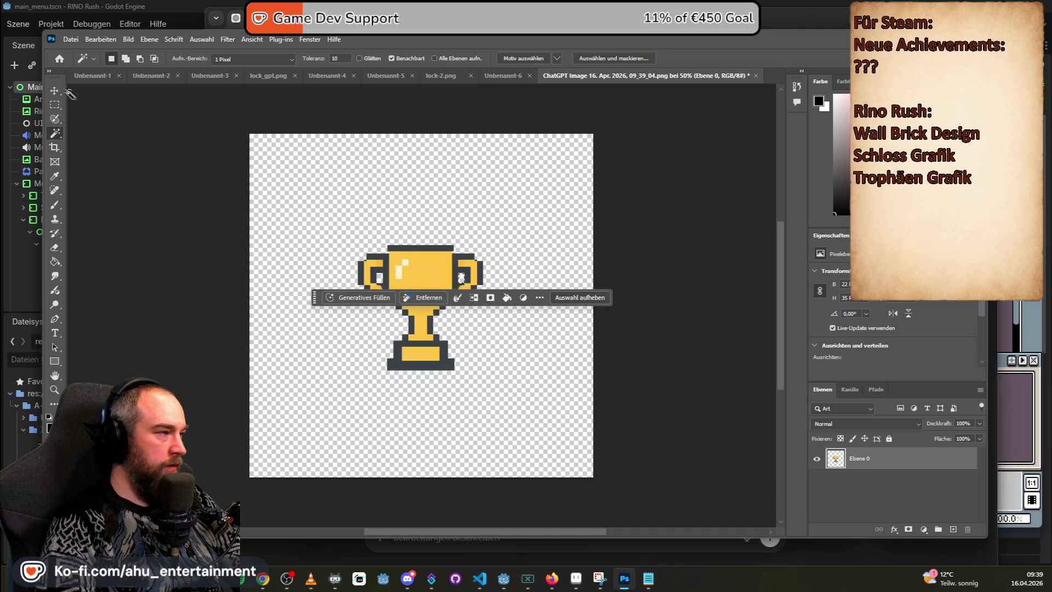
- Draw a tight rectangular selection around the trophy and copy it
left_click(54, 104)
left_click(330, 191)
mouse_move(338, 243)
left_mouse_down()
mouse_move(474, 320)
mouse_move(495, 376)
mouse_move(504, 372)
left_mouse_up()
left_click(387, 247)
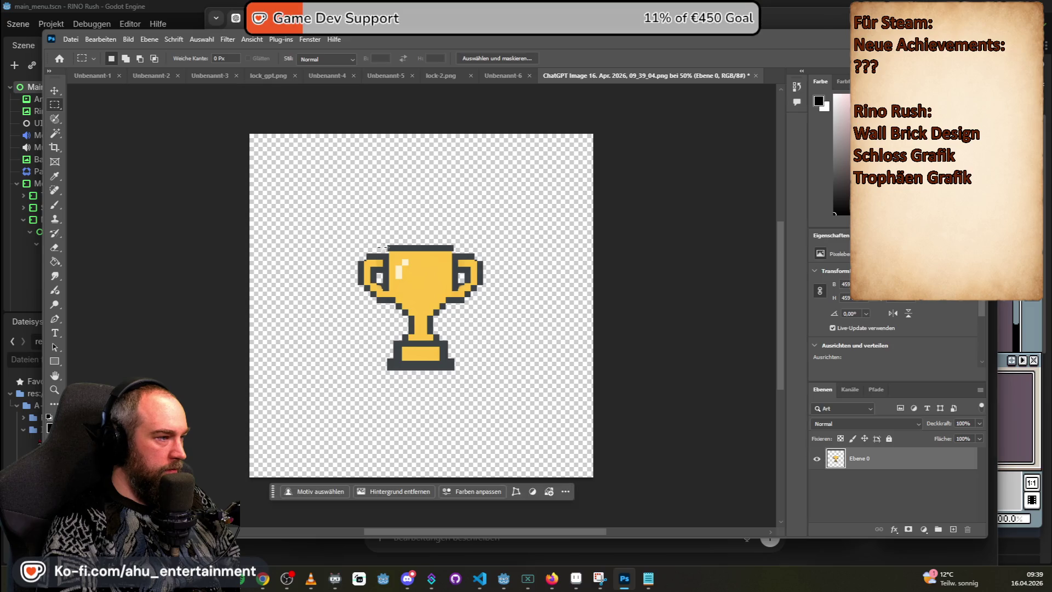
left_click_drag(353, 242, 487, 372)
key("ctrl+v")
key("ctrl+z")
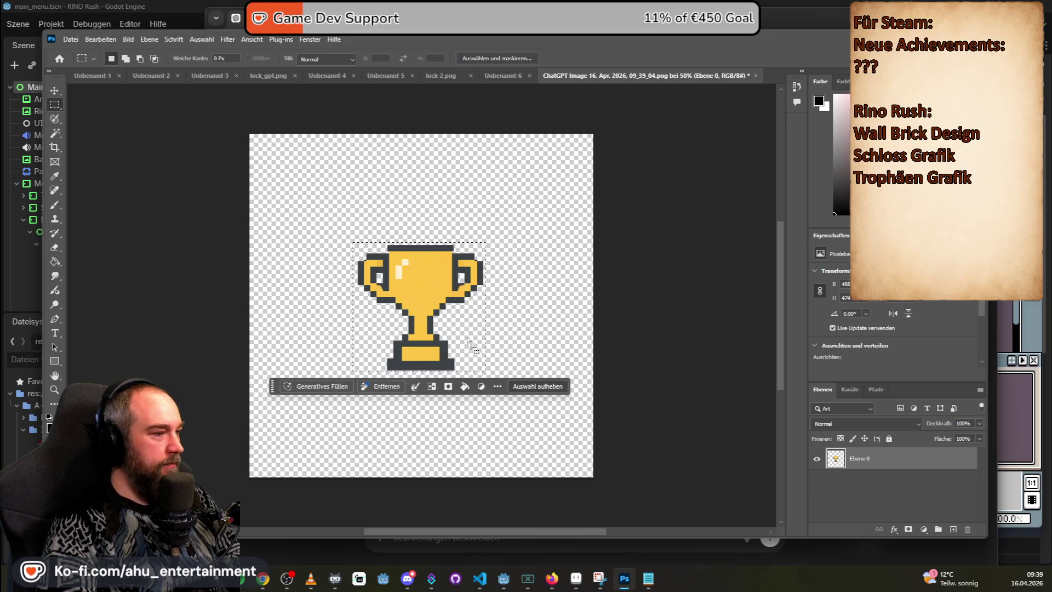
- Paste the trophy into a new 459 × 459 document and unlock its white background as Ebene 0
left_click(71, 39)
left_click(81, 55)
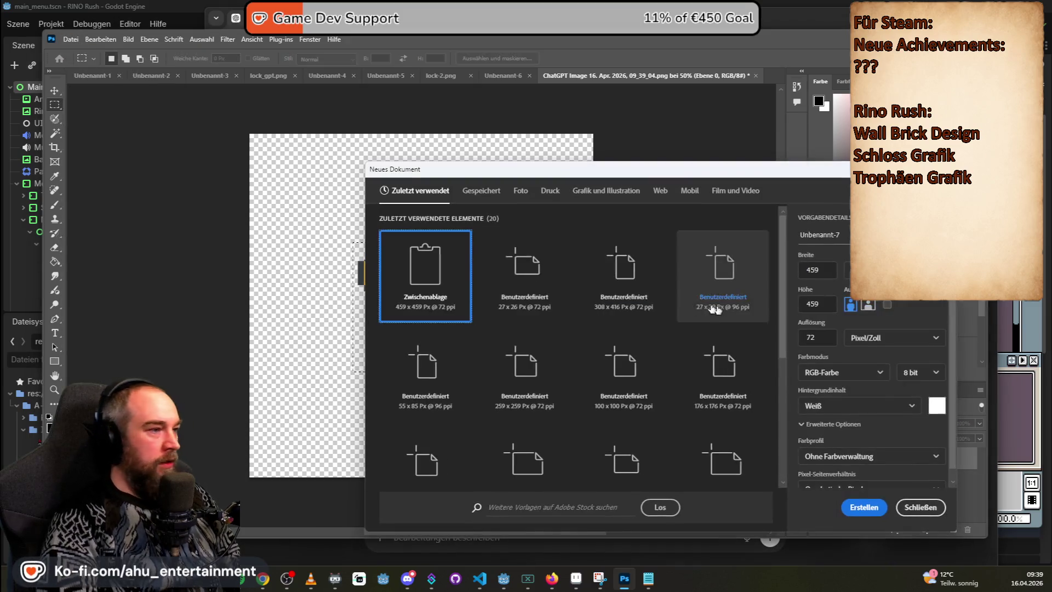
double_click(433, 276)
key("ctrl+v")
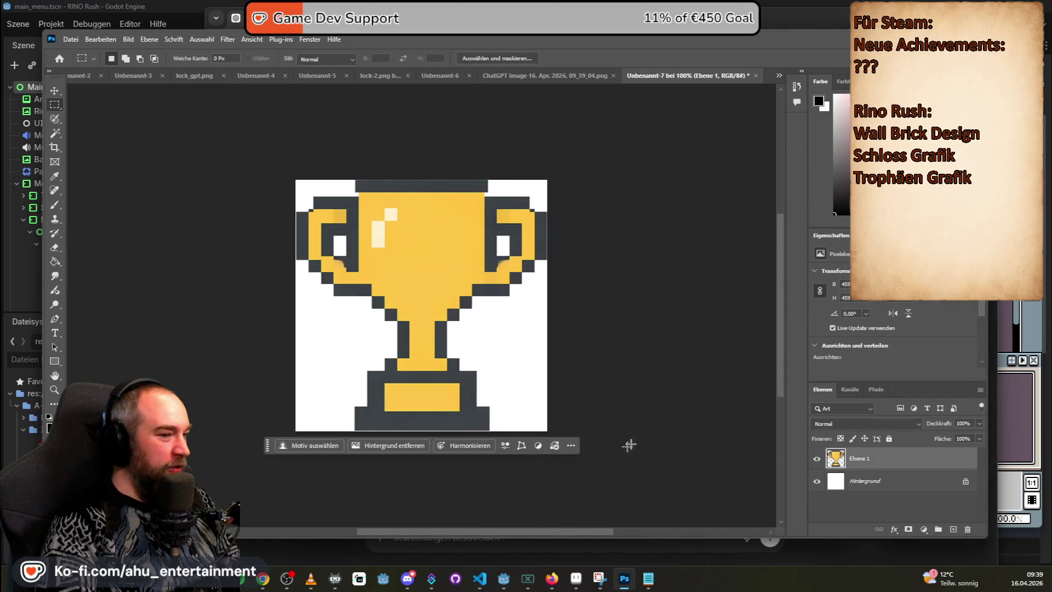
left_click(816, 481)
left_click(970, 486)
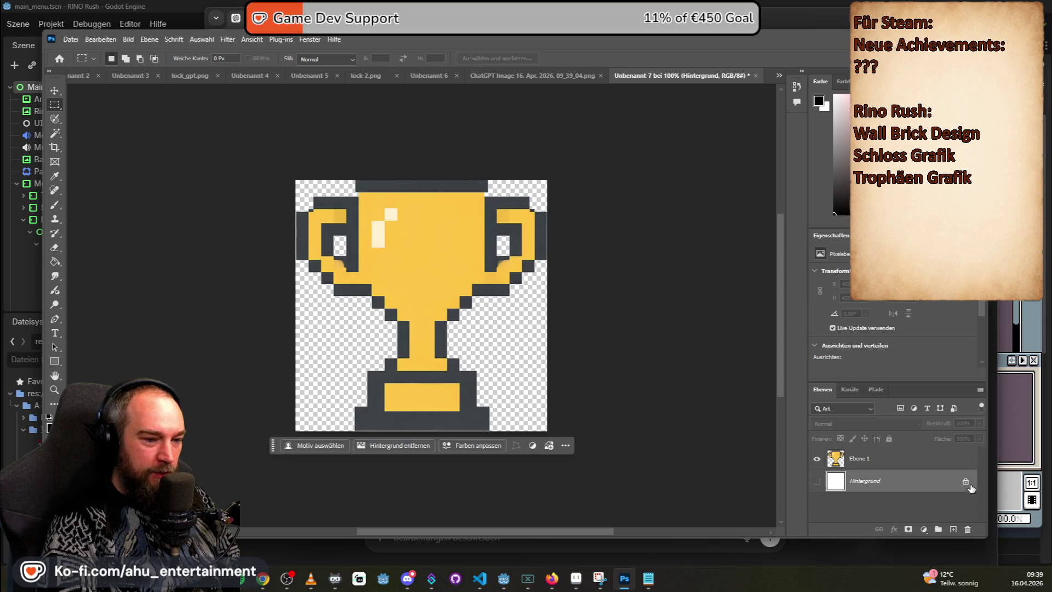
left_click(966, 481)
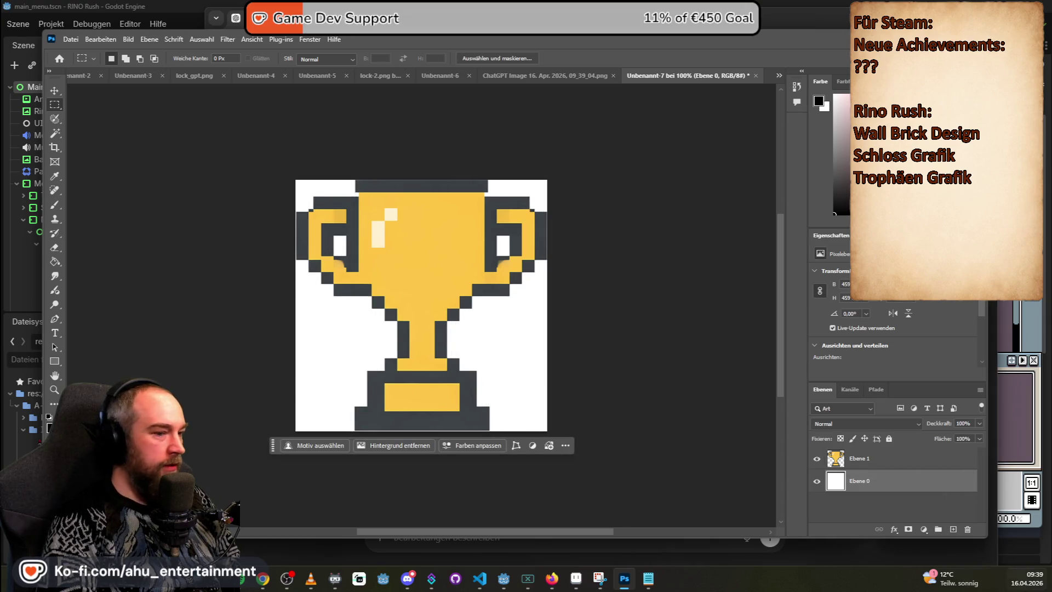
- Hide the white layer and export the trophy as a transparent trophy.png on the Desktop
left_click(817, 482)
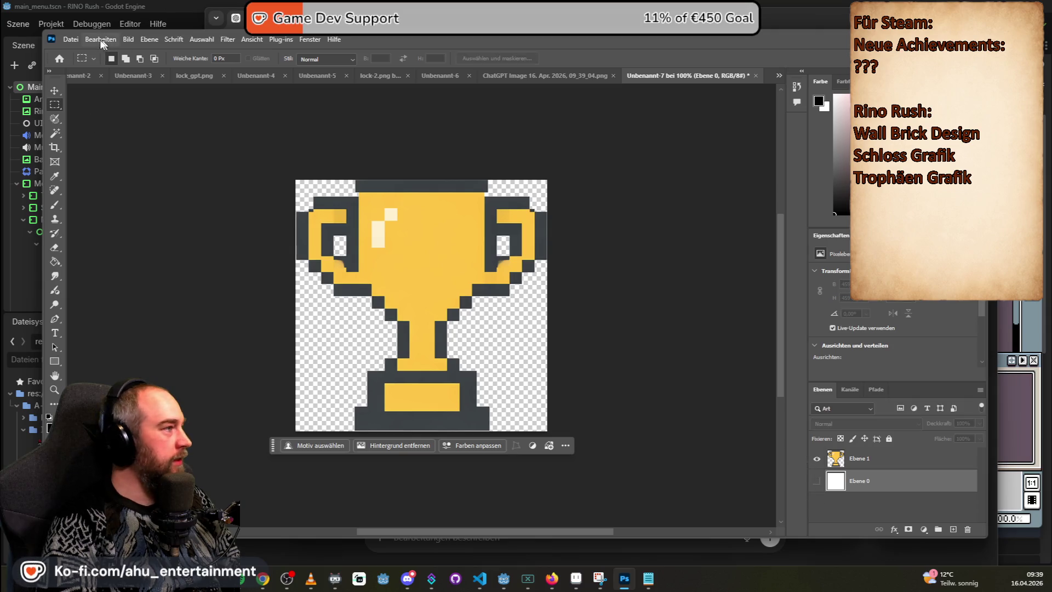
left_click(68, 40)
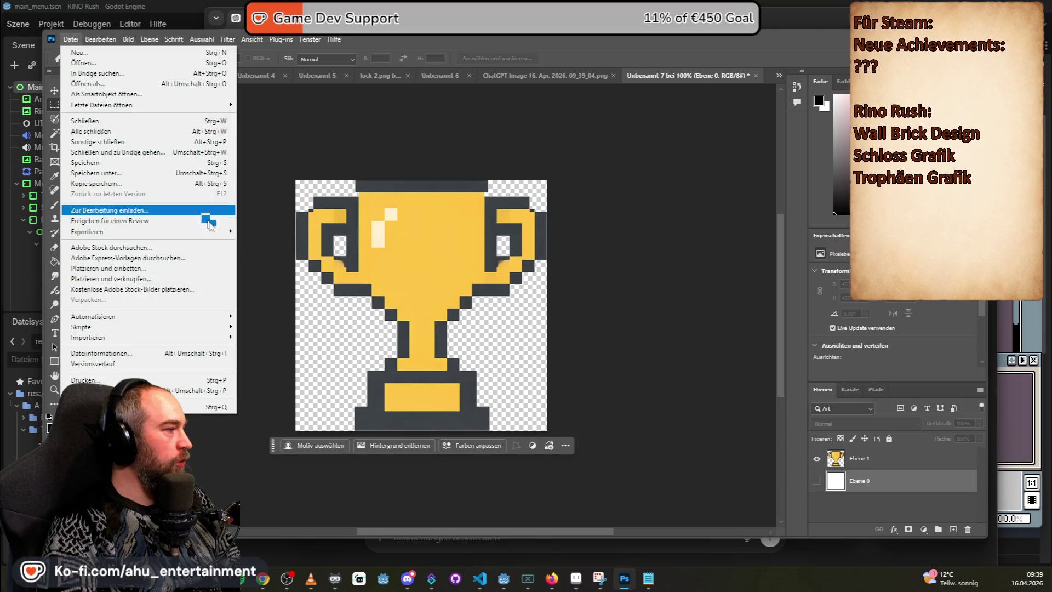
mouse_move(212, 232)
left_click(274, 231)
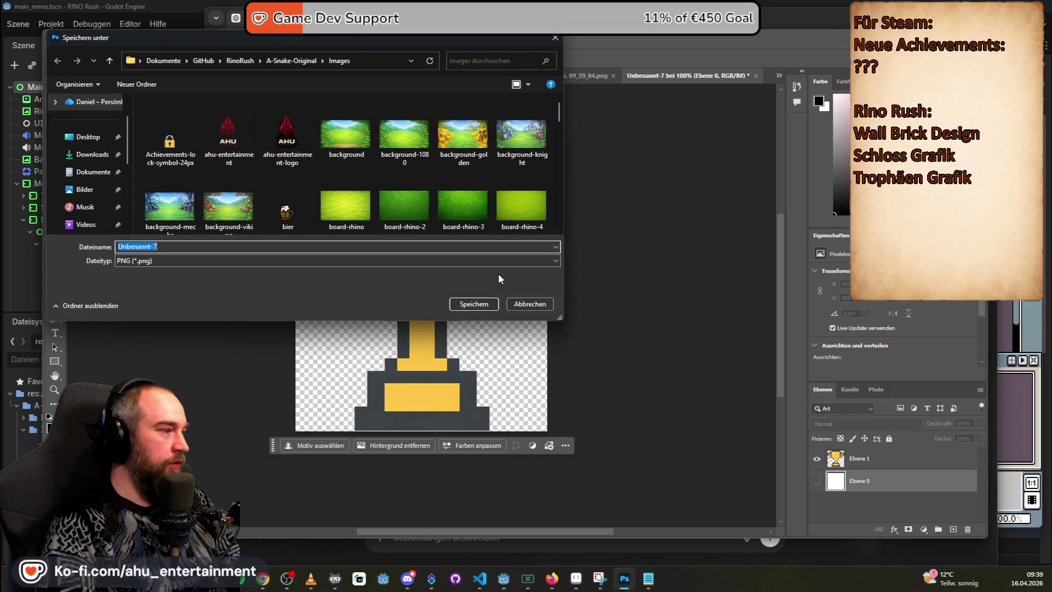
type("trophy")
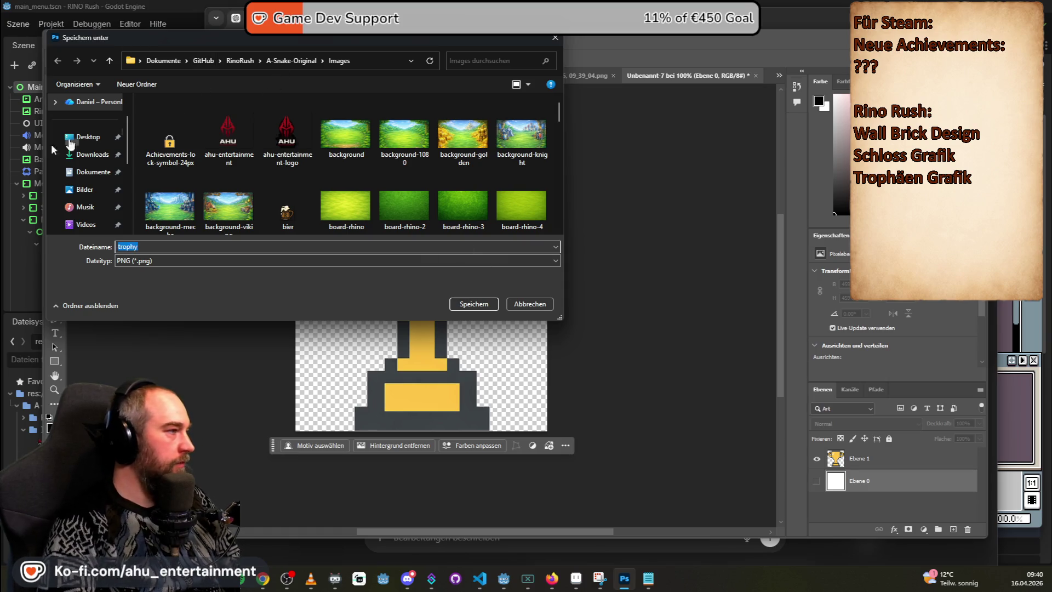
left_click(85, 137)
left_click(483, 302)
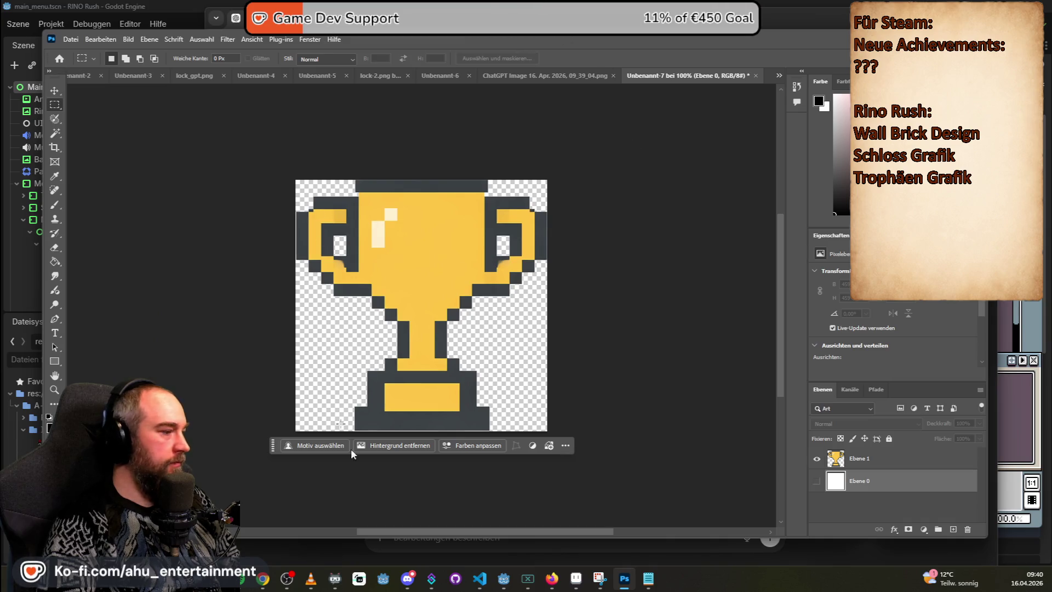
left_click(579, 579)
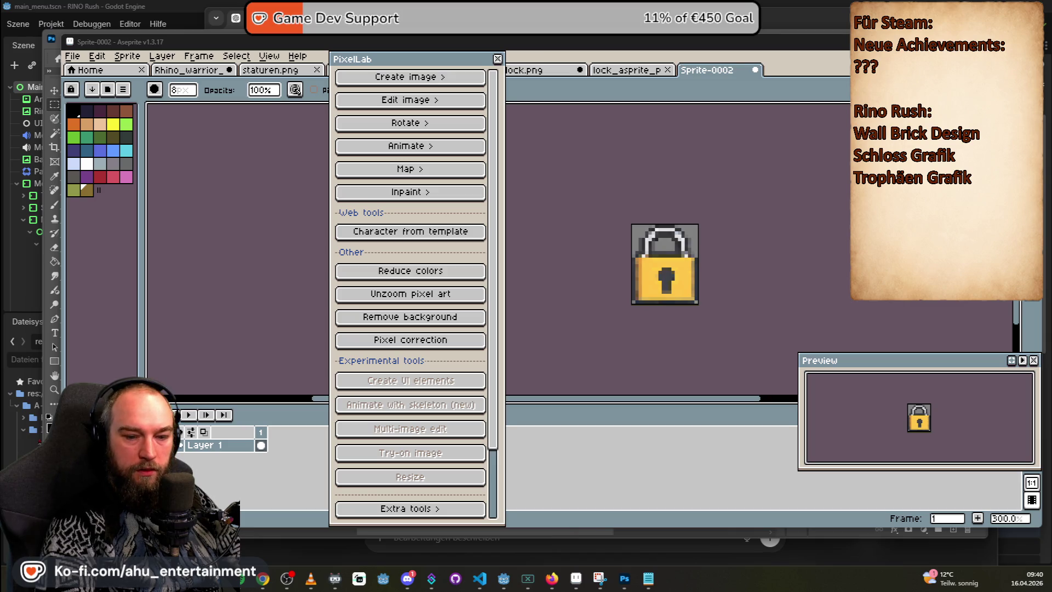
- Open trophy.png in Aseprite, zoomed out with the PixelLab panel moved off the sprite
left_click_drag(771, 71, 799, 68)
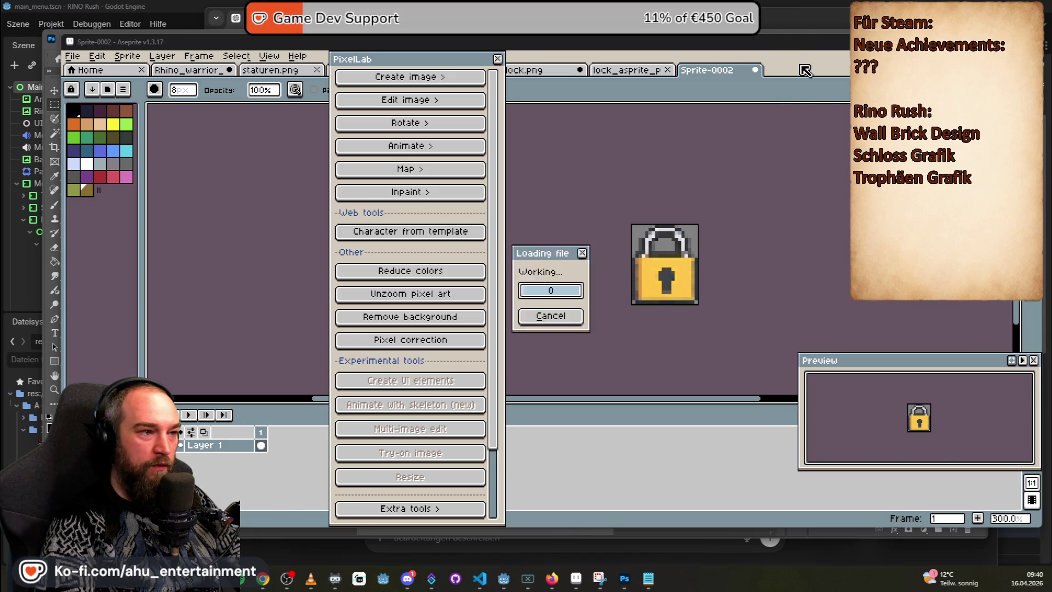
key("minus")
key("minus")
key("minus")
left_click_drag(446, 59, 243, 59)
scroll(717, 187, "up", 1)
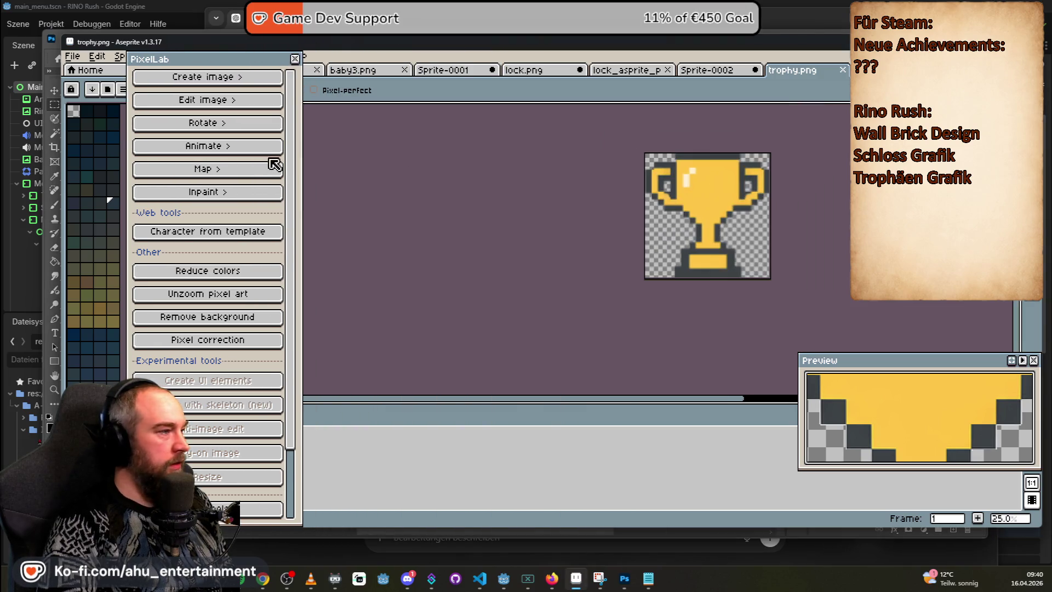
- Generate pixel art from the trophy with PixelLab's Image to pixel art at a custom 24x24 size
left_click(227, 78)
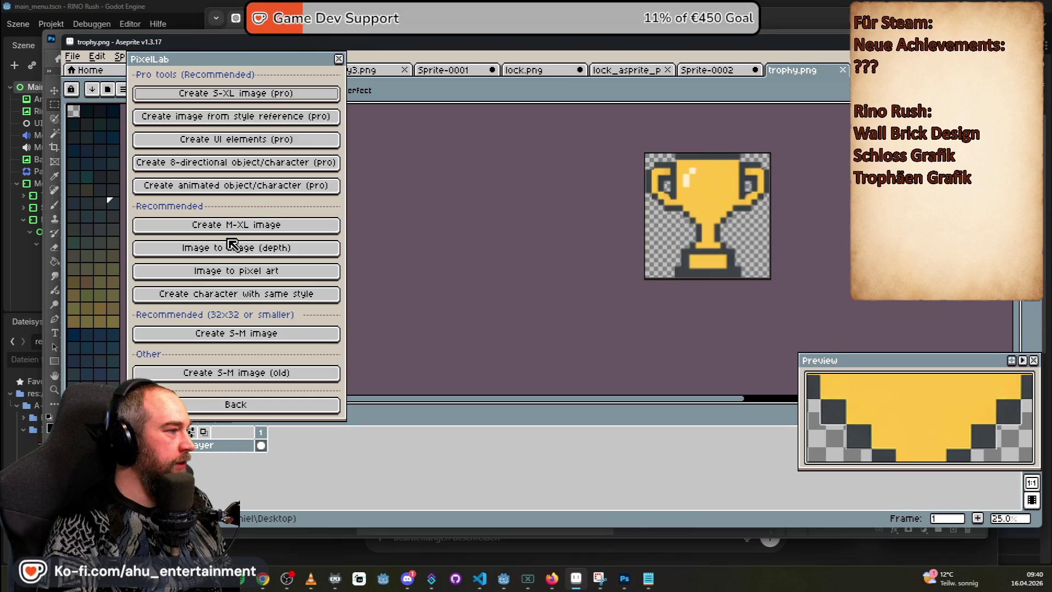
left_click(308, 271)
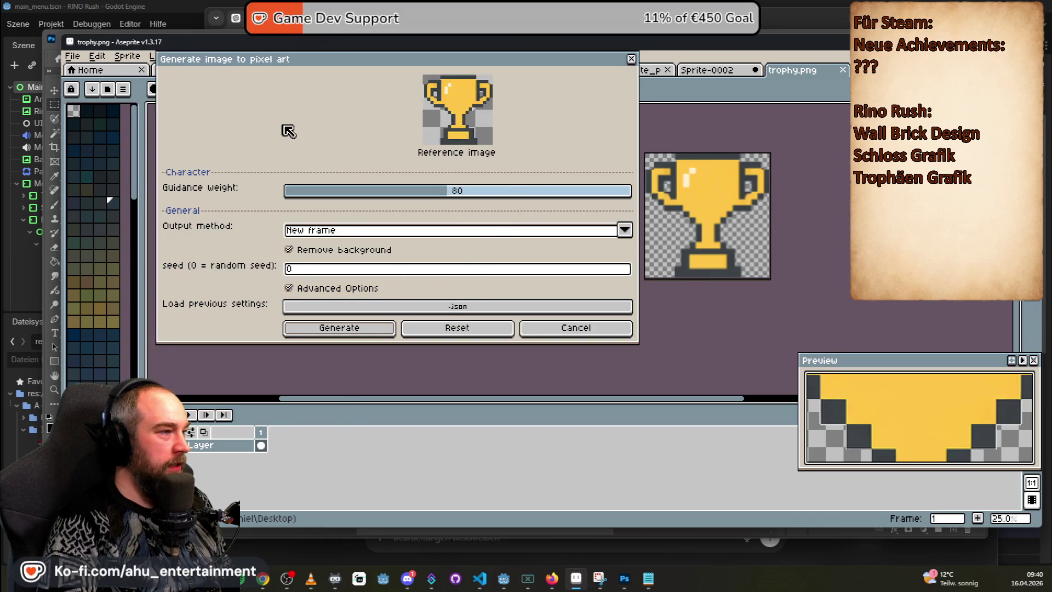
left_click(339, 332)
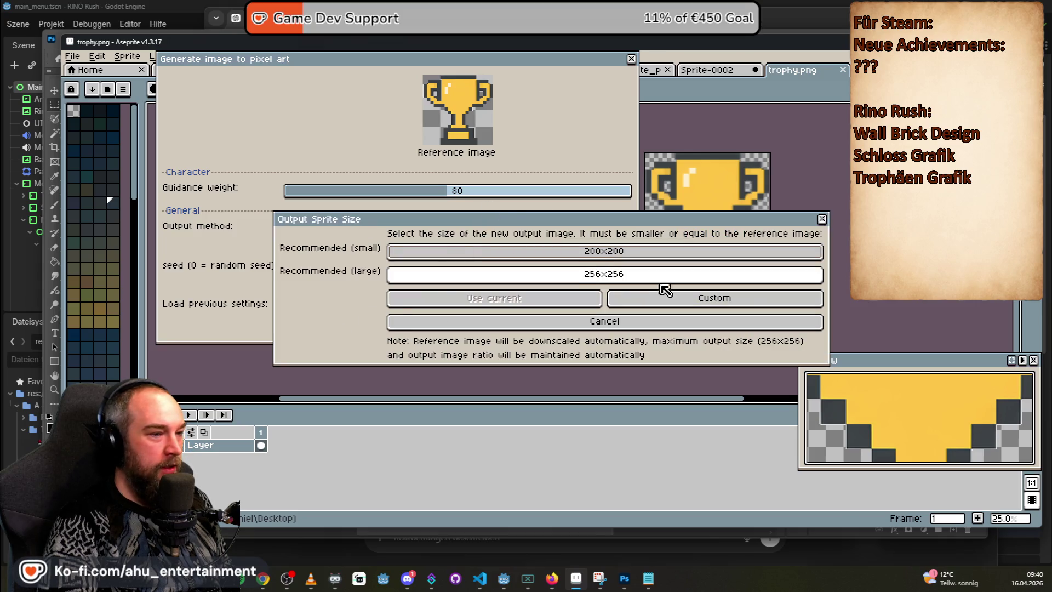
left_click(665, 296)
left_click(517, 387)
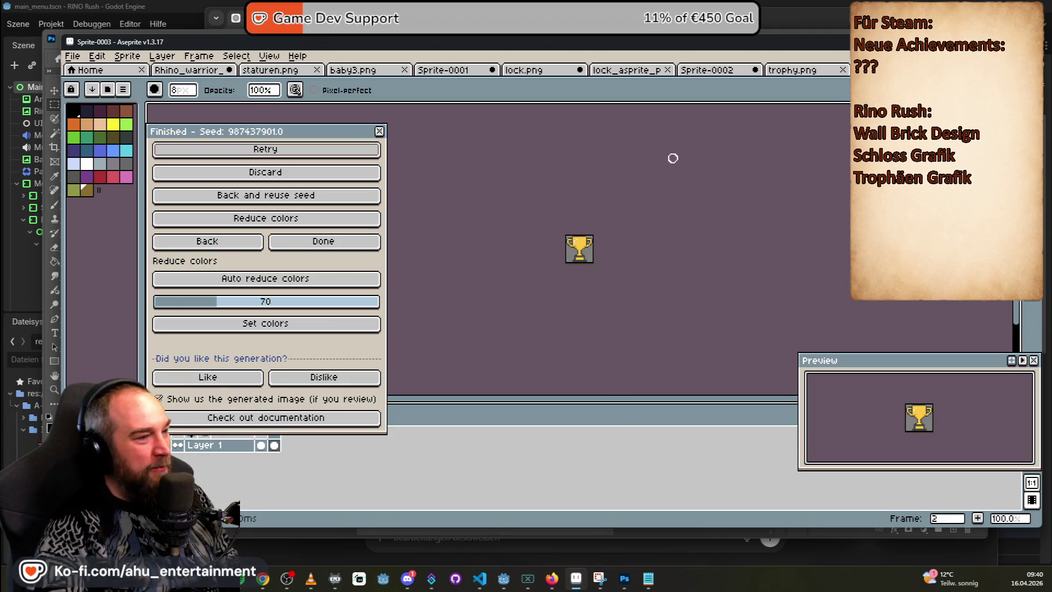
- Inspect the generated 24x24 trophy sprite, then return to the Godot editor
scroll(533, 247, "up", 3)
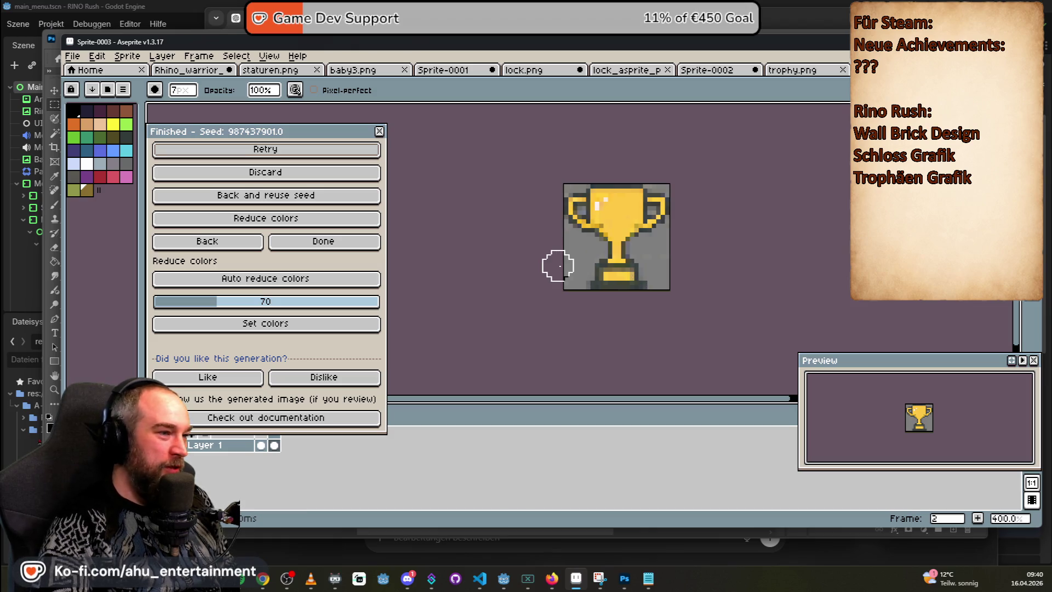
scroll(529, 247, "up", 2)
scroll(527, 247, "down", 3)
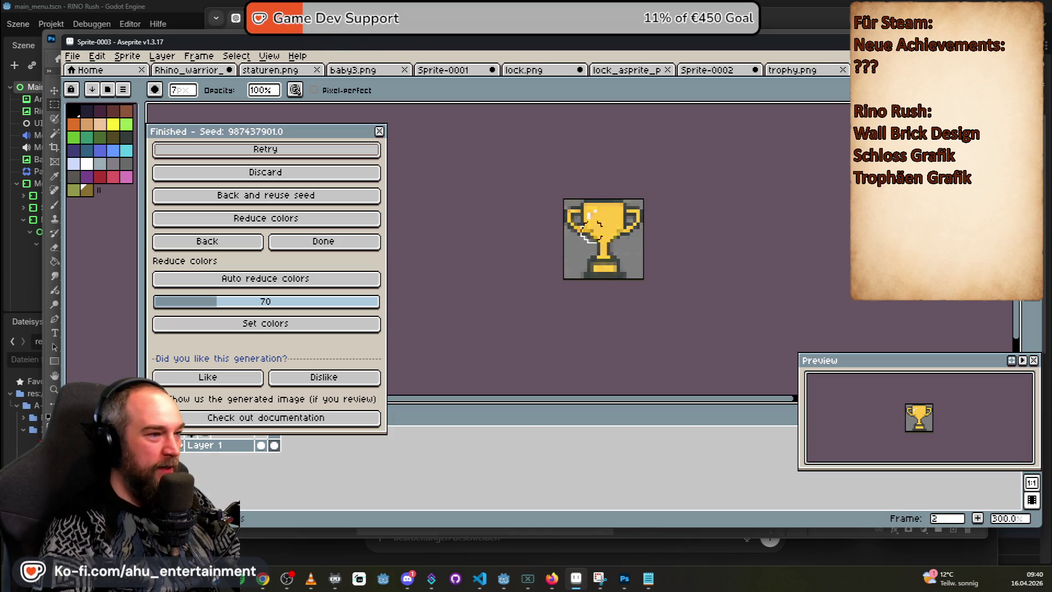
scroll(549, 241, "up", 5)
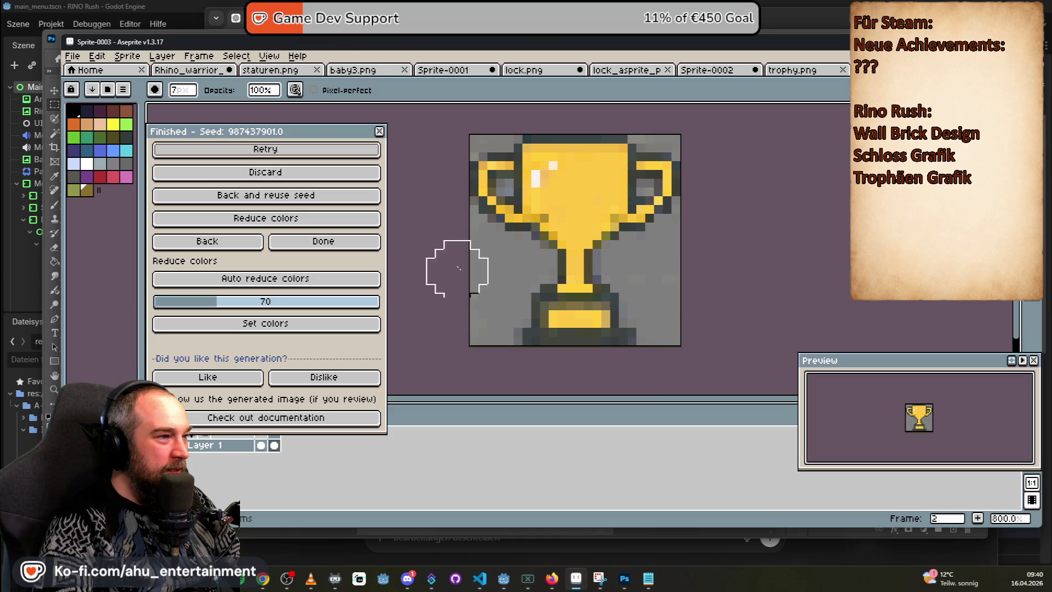
scroll(570, 197, "down", 2)
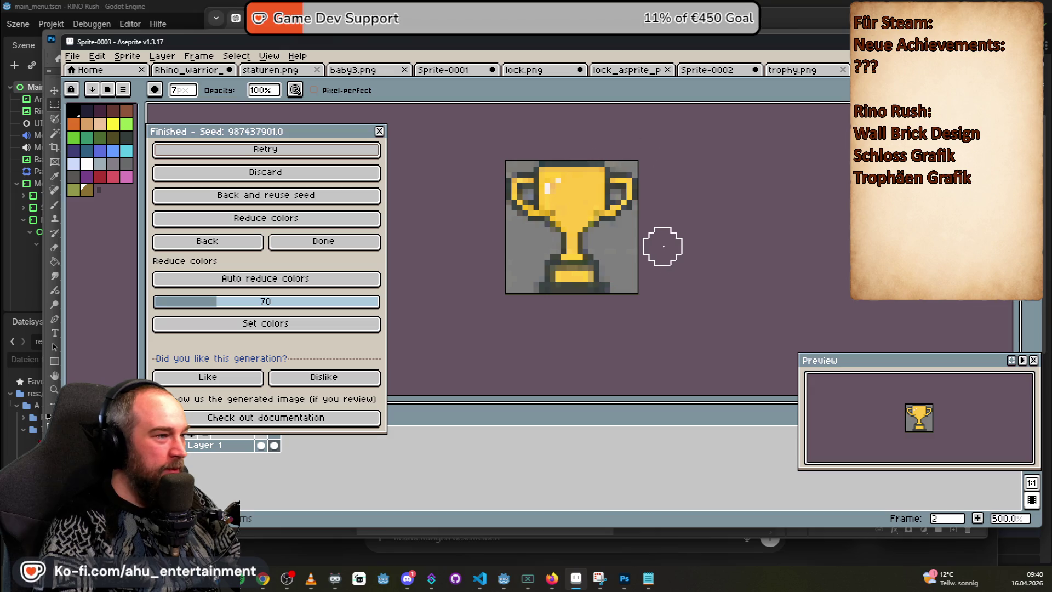
left_click(473, 6)
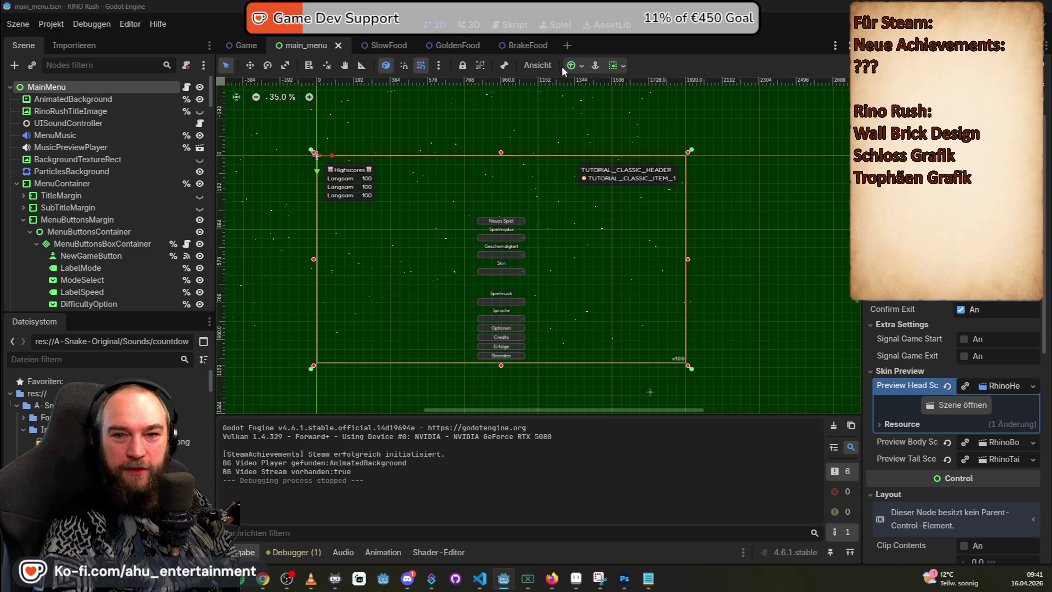
- Resize the trophy image in Photoshop to 24 px wide via Bildgröße
key("alt+Tab")
left_click(88, 41)
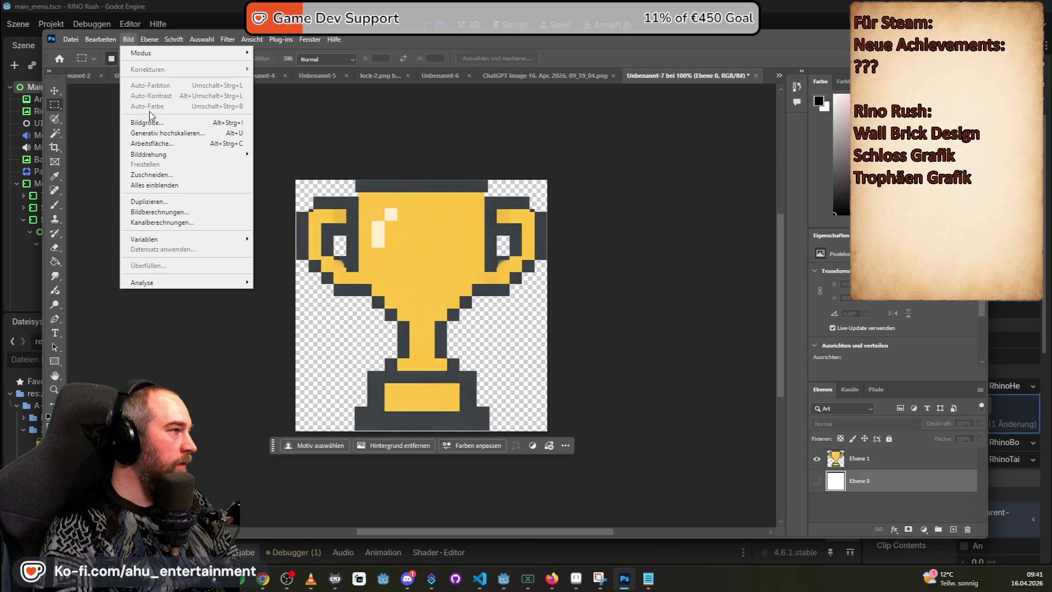
left_click(147, 122)
type("24")
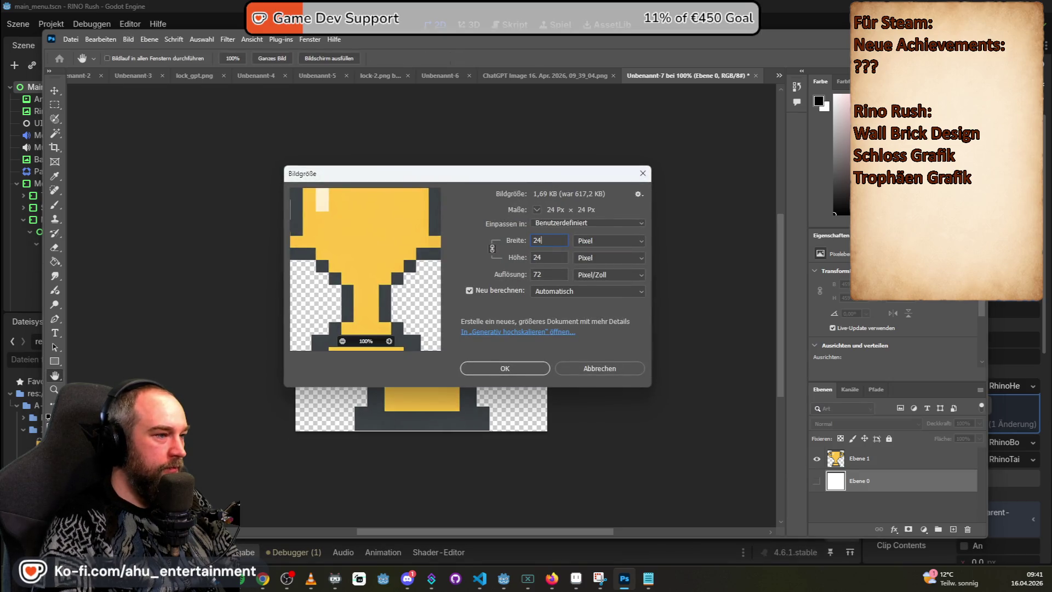
key("Return")
key("ctrl+plus")
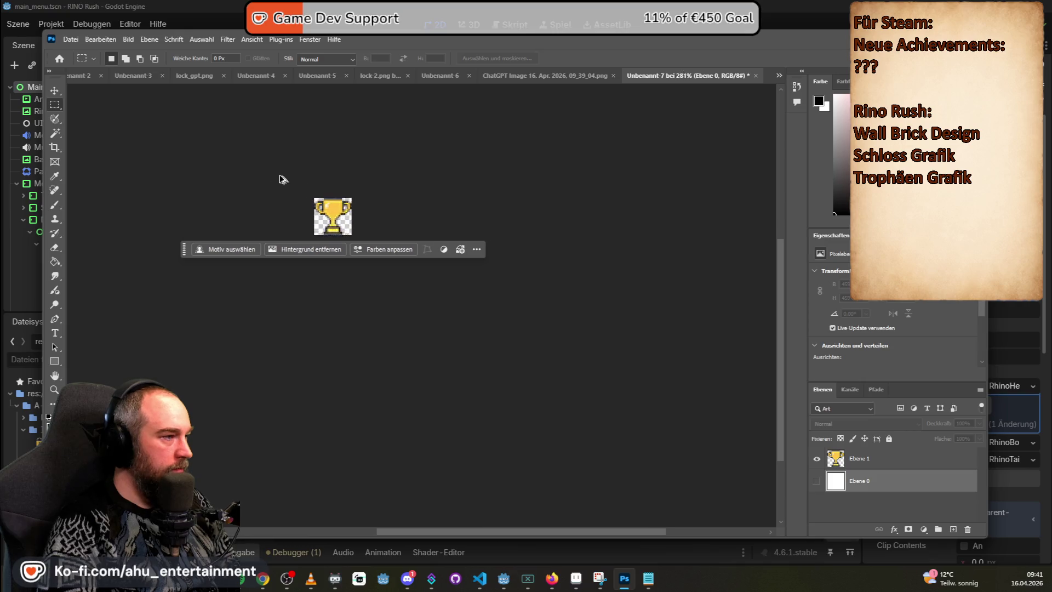
- Check the 24×24 trophy in Photoshop and open the Datei menu
scroll(285, 183, "up", 4)
scroll(188, 146, "down", 1)
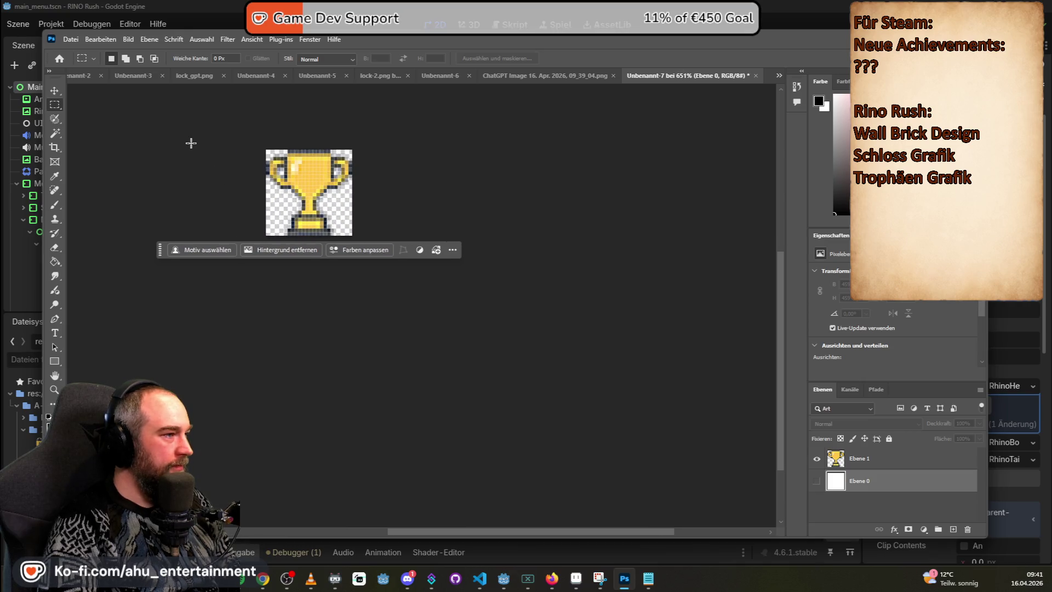
key("alt+Tab")
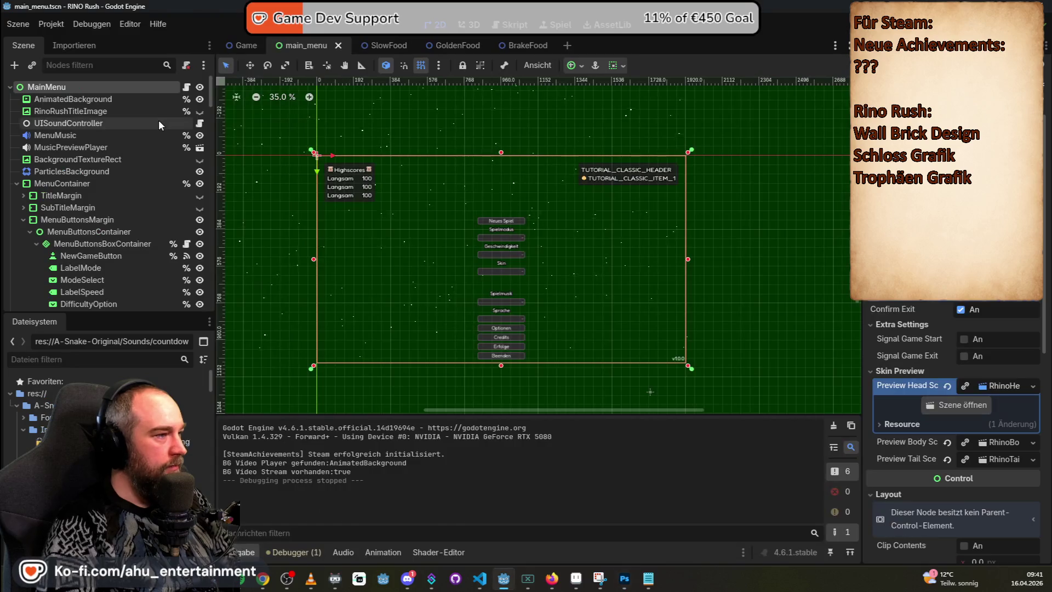
key("alt+Tab")
key("alt+Tab")
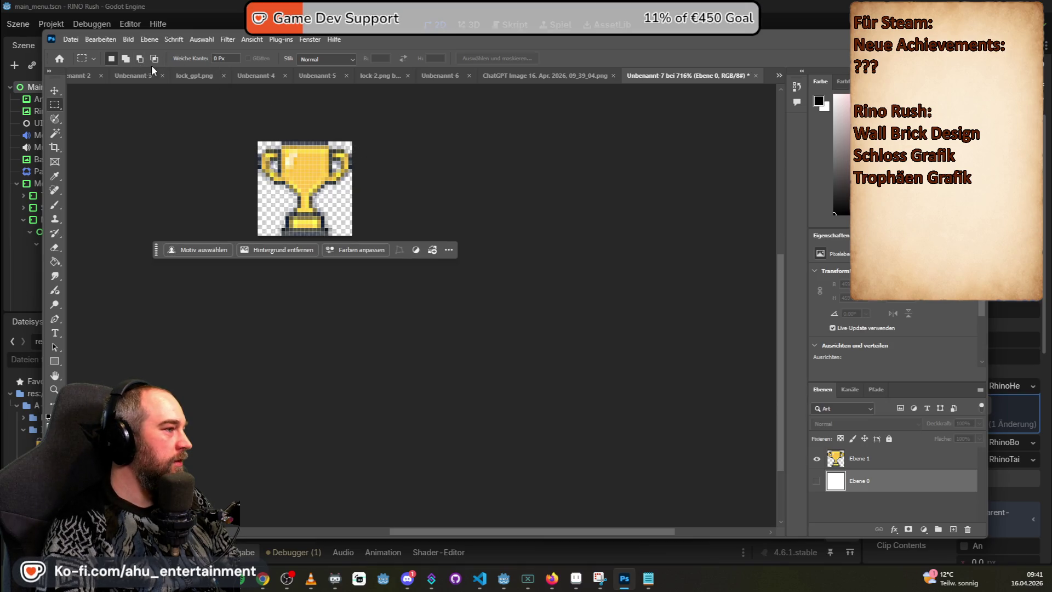
left_click(72, 40)
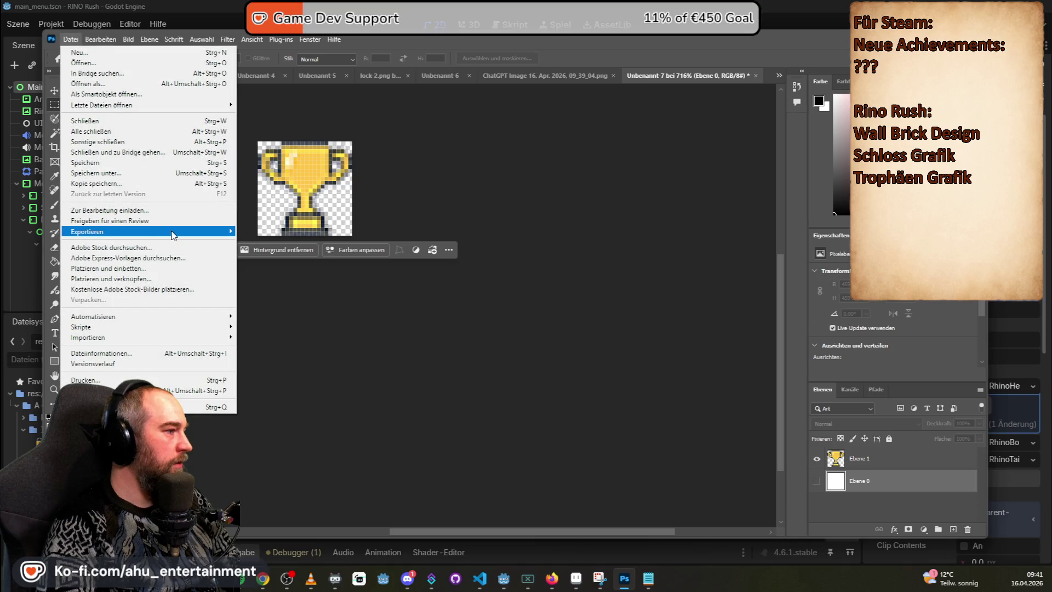
- Quick-export the trophy as PNG into Dokumente/GitHub/RinoRush/A-Snake-Original/Images
mouse_move(172, 231)
left_click(257, 232)
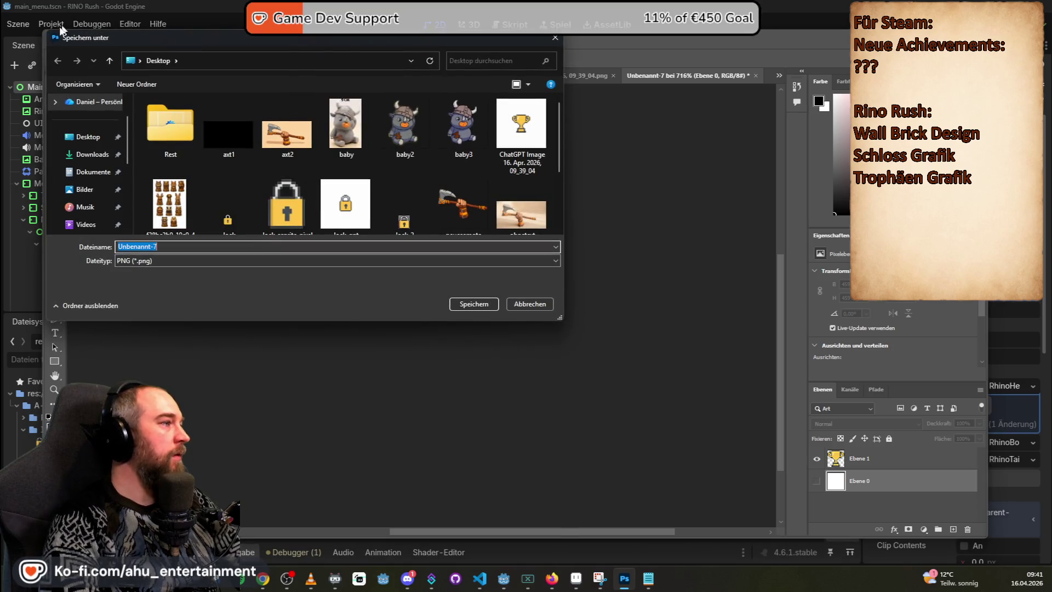
scroll(93, 175, "up", 2)
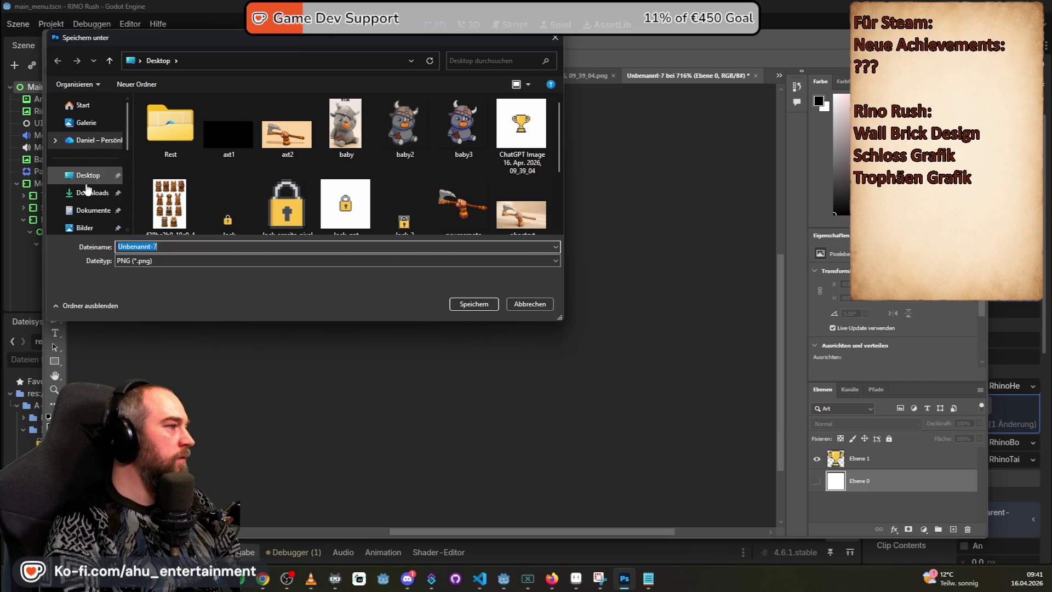
left_click(95, 214)
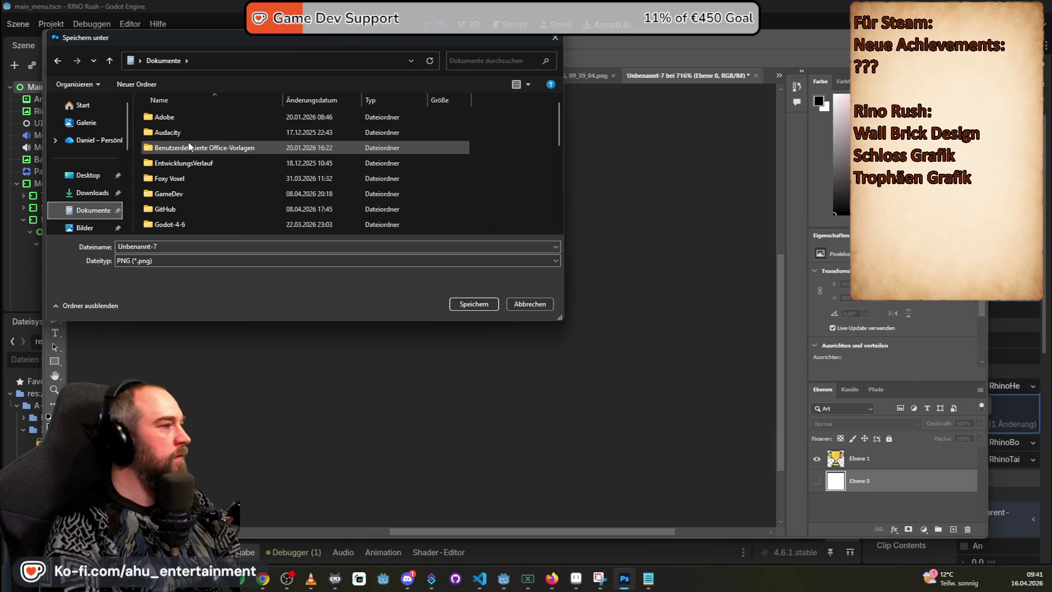
double_click(178, 209)
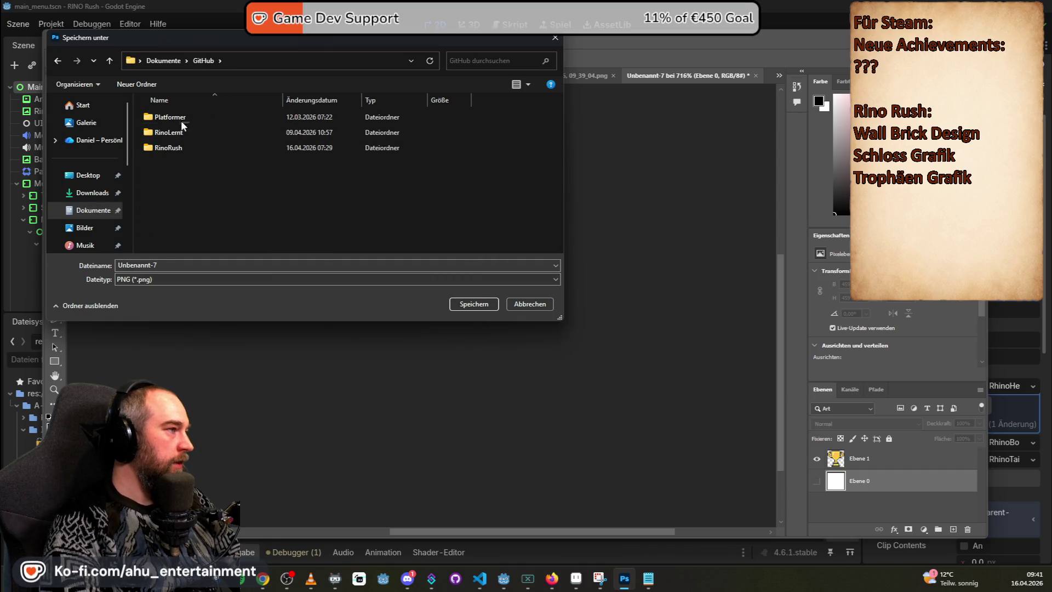
double_click(173, 147)
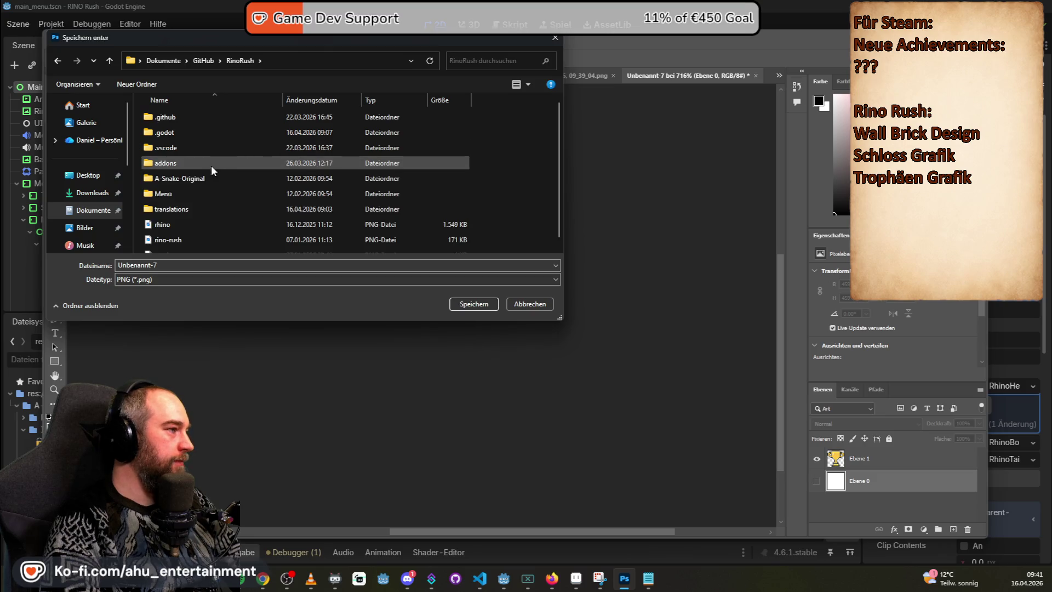
double_click(192, 177)
double_click(177, 133)
- Save it as Achievements-trophy-symbol-24px, adapted from the lock symbol's name, then return to Godot
left_click(169, 137)
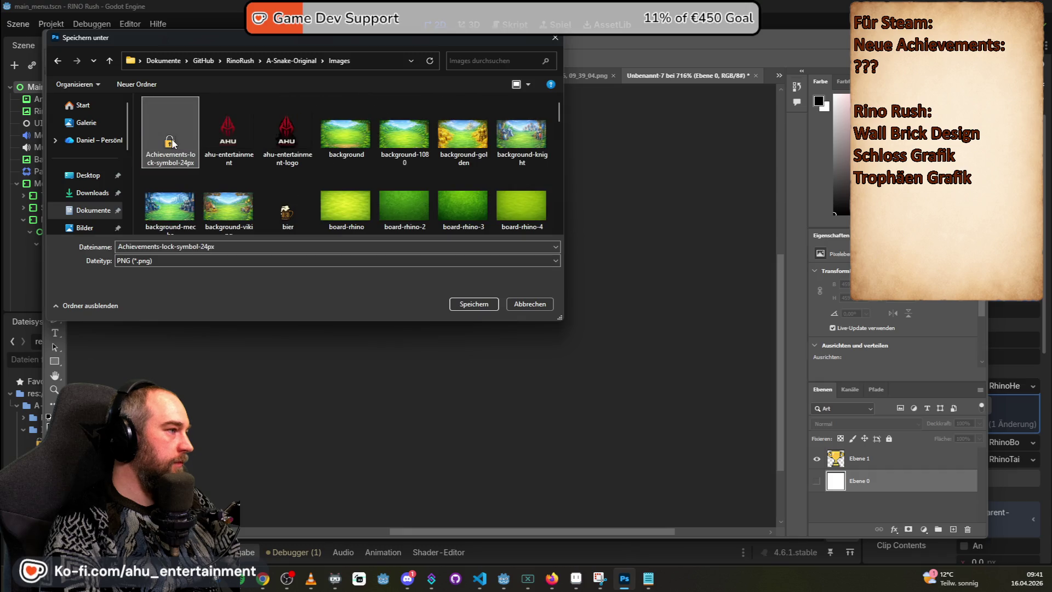
double_click(181, 247)
left_click(174, 246)
key("BackSpace")
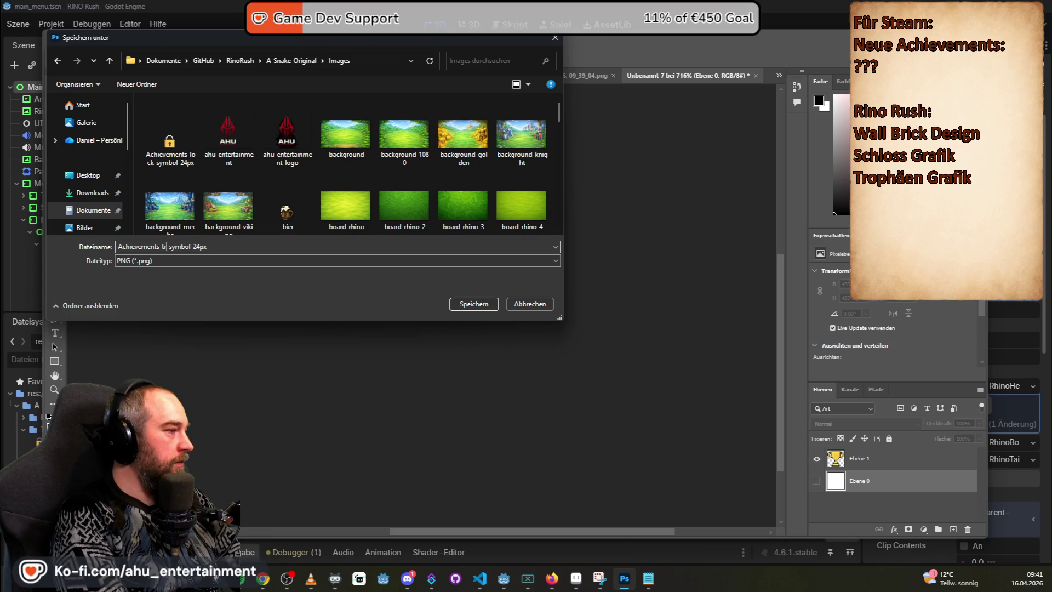
left_click(457, 308)
left_click(489, 5)
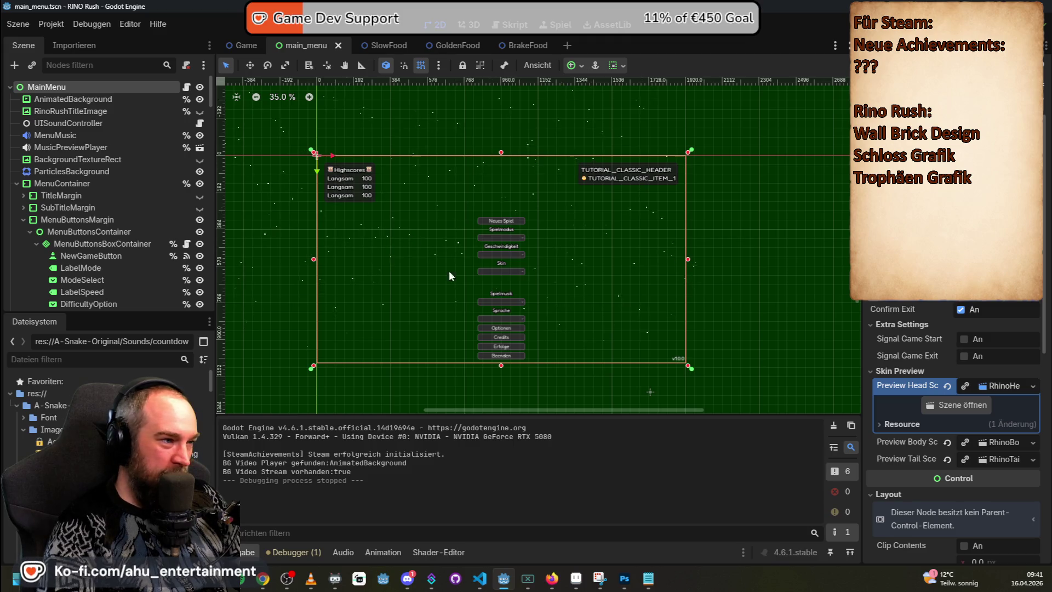
- Run the Rino Rush project from the main_menu scene with F5
scroll(475, 294, "up", 2)
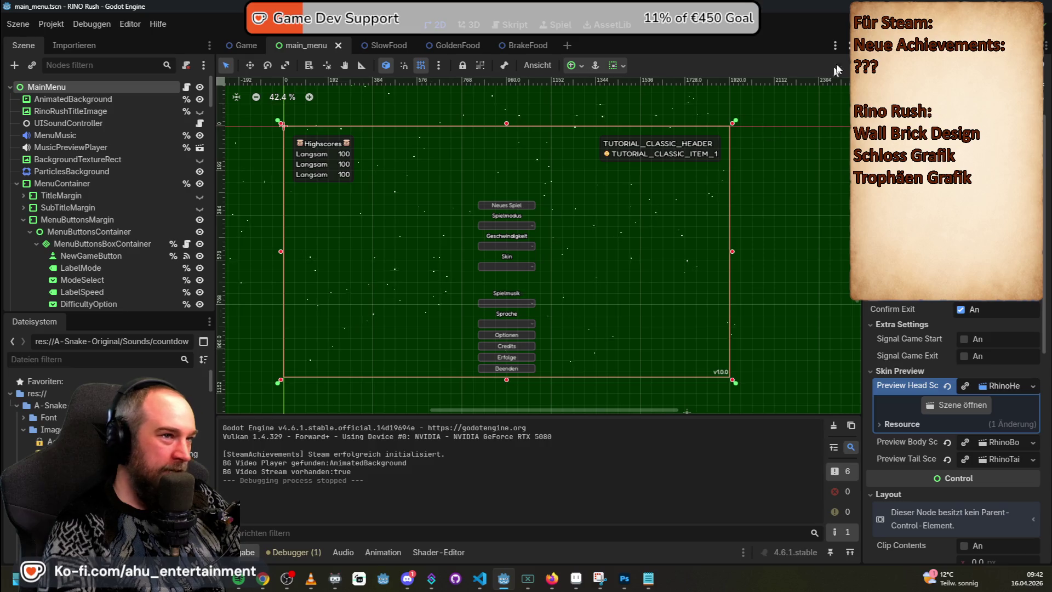
key("F5")
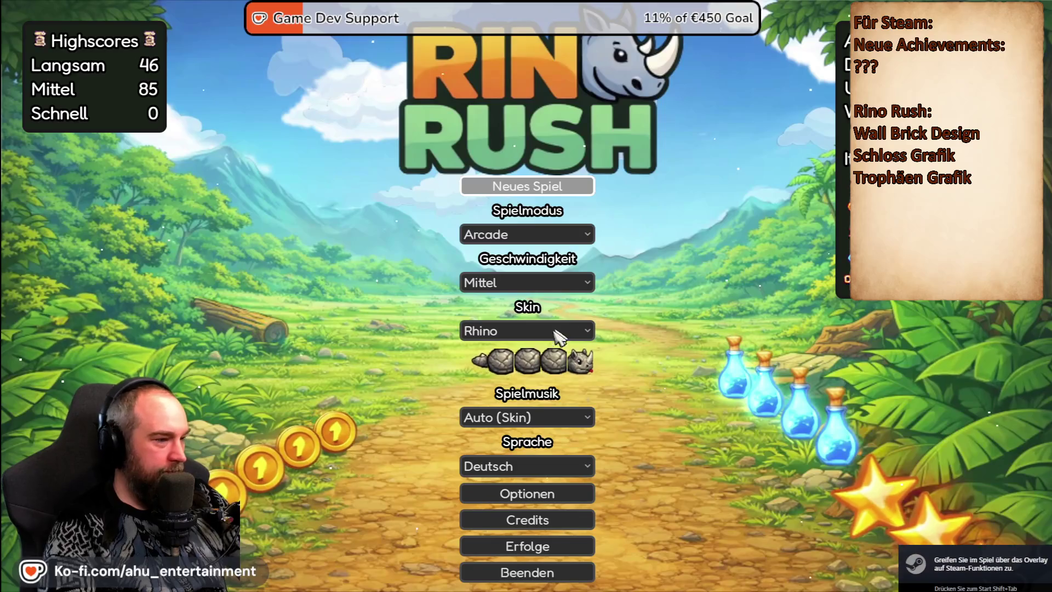
left_click(526, 417)
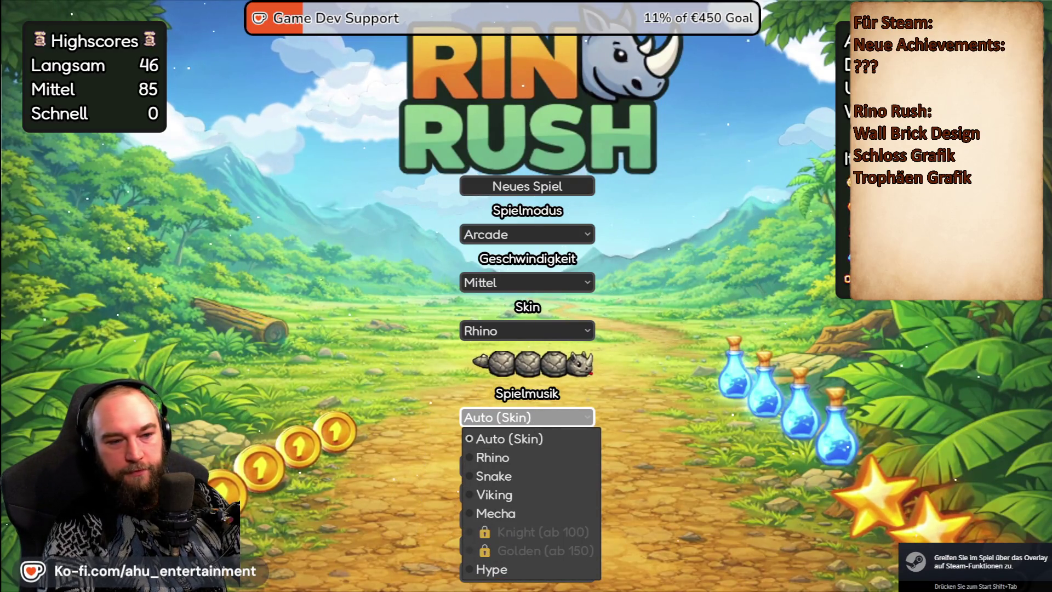
key("Escape")
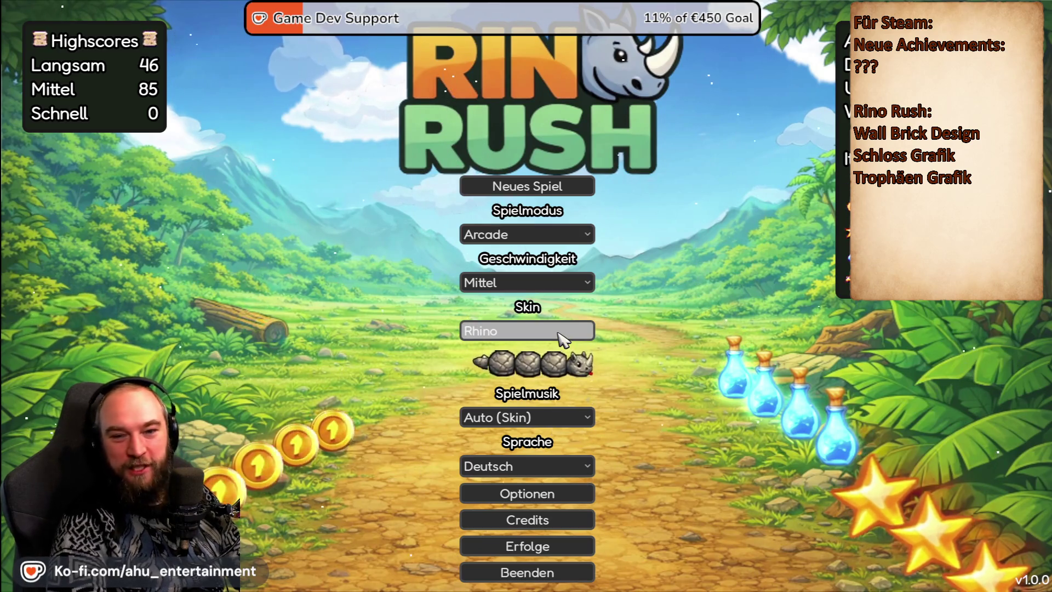
- Choose the Hype Train skin and Labyrinth game mode, then start a new game
left_click(563, 339)
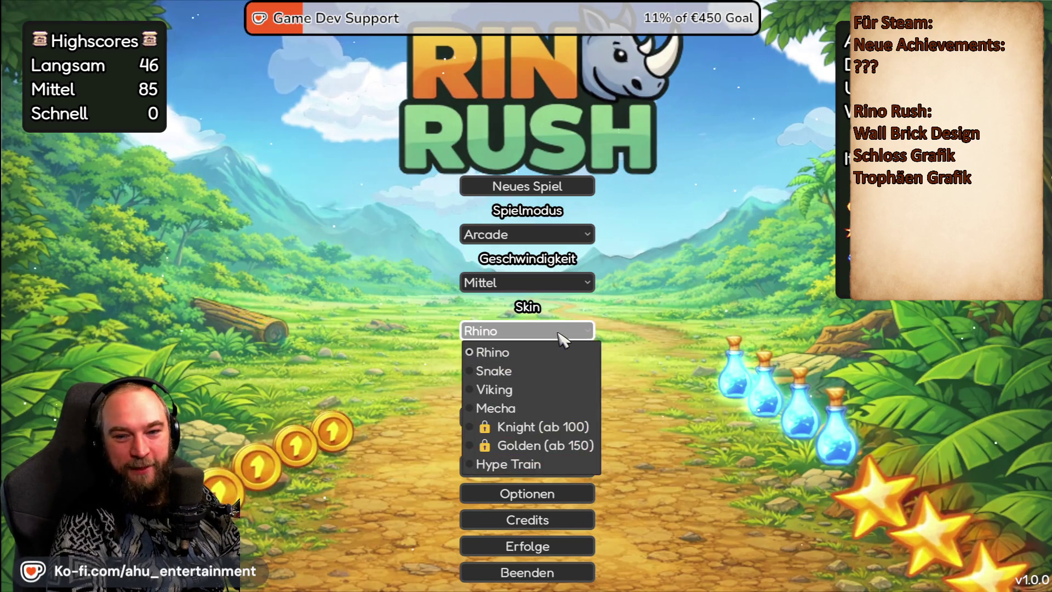
left_click(520, 464)
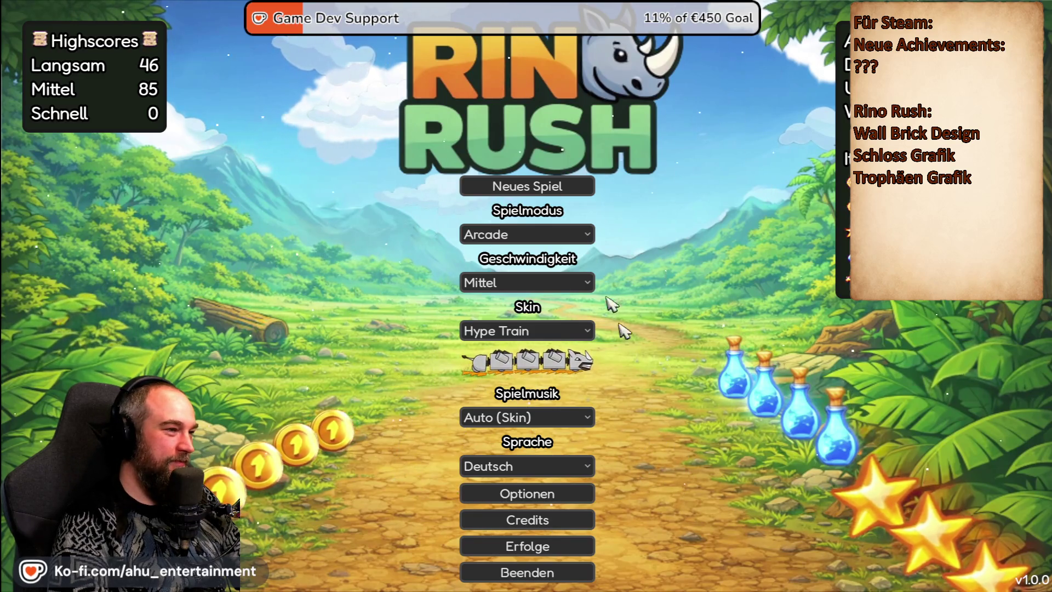
left_click(570, 234)
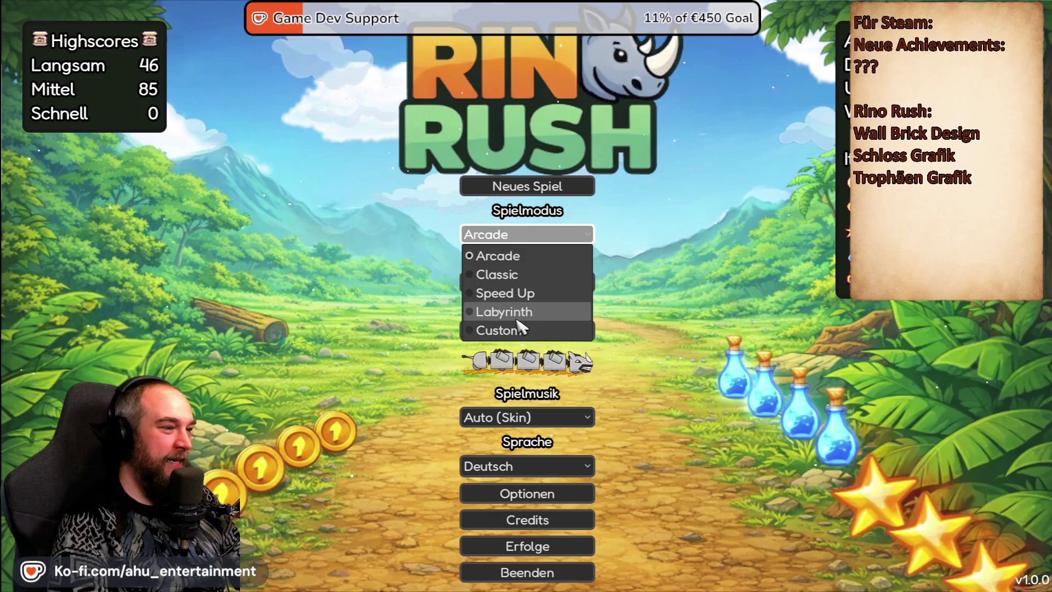
left_click(553, 312)
left_click(579, 192)
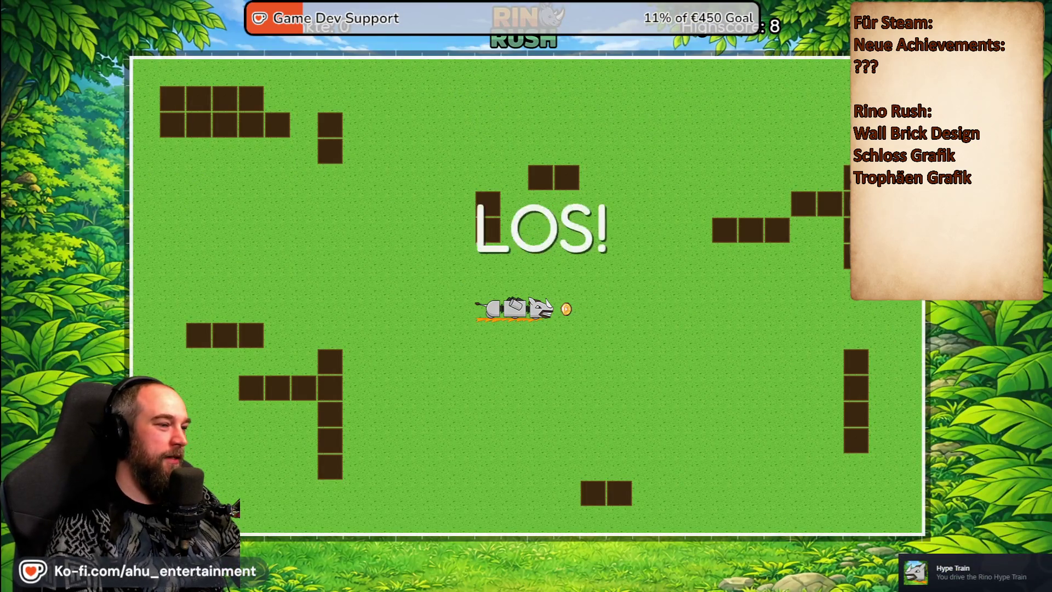
- Steer the Hype Train snake through the Labyrinth collecting coins to a 23-point highscore in 0:35
key("Up")
key("Left")
key("Down")
key("Right")
key("Up")
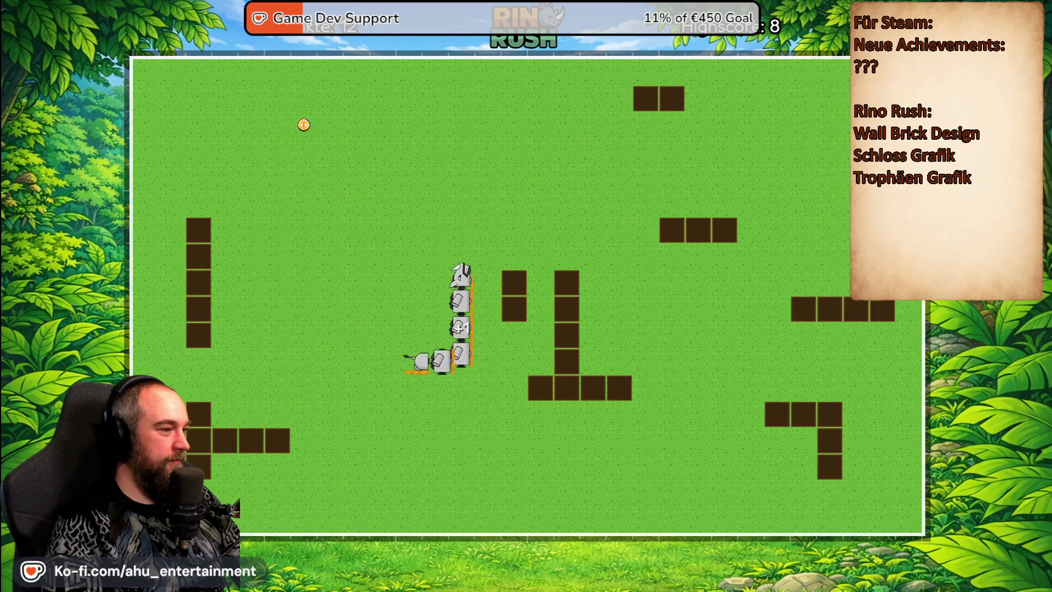
key("Left")
key("Down")
key("Right")
key("Down")
key("Right")
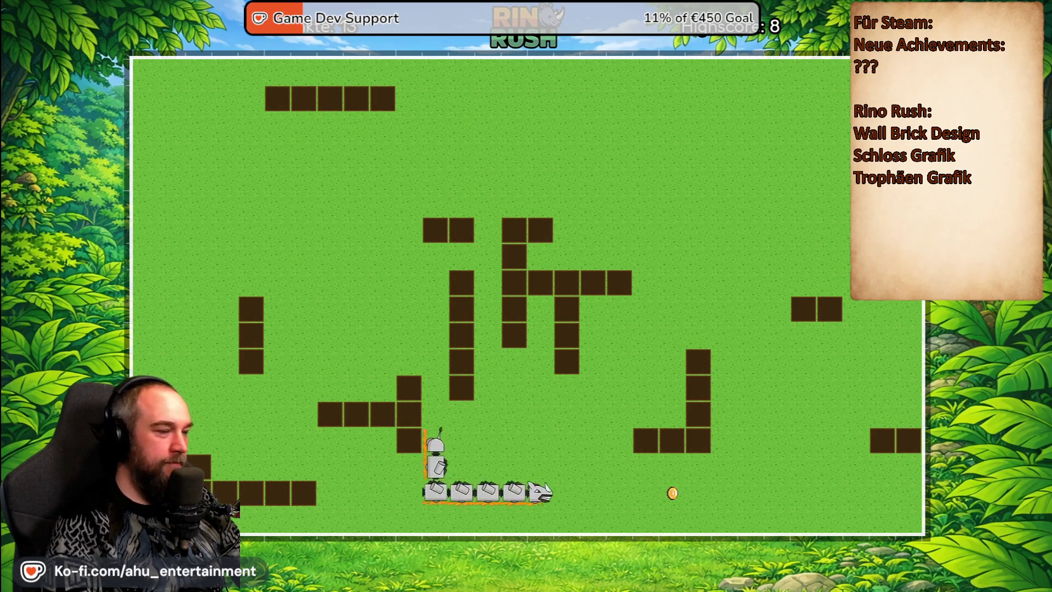
key("Up")
key("Left")
key("Up")
key("Right")
key("Down")
key("Left")
key("Up")
key("Left")
key("Down")
key("Left")
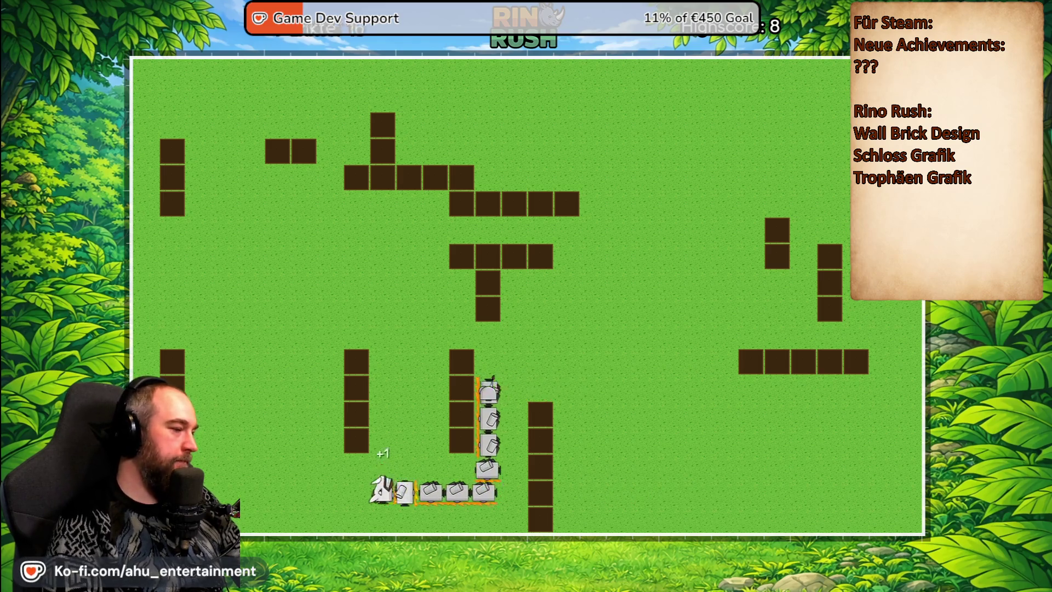
key("Up")
key("Left")
key("Down")
key("Left")
key("Up")
key("Right")
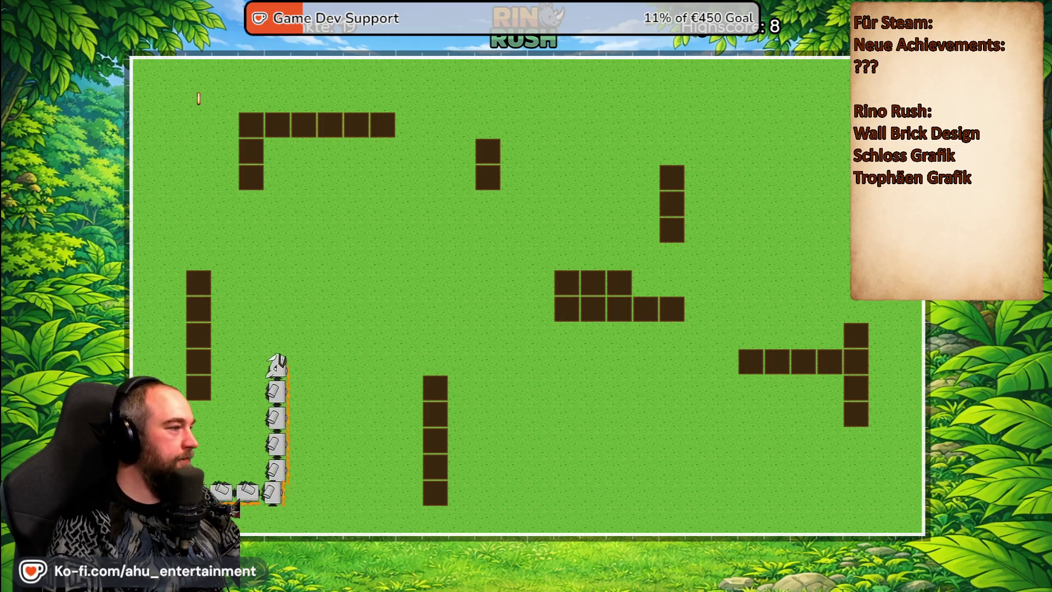
key("Left")
key("Up")
key("Right")
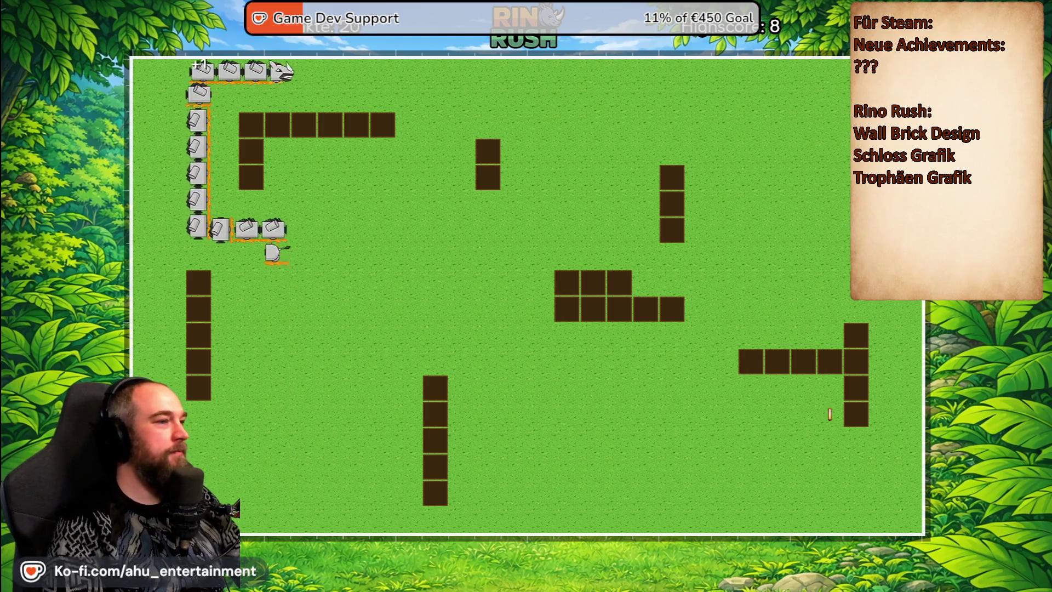
key("Down")
key("Left")
key("Down")
key("Left")
key("Up")
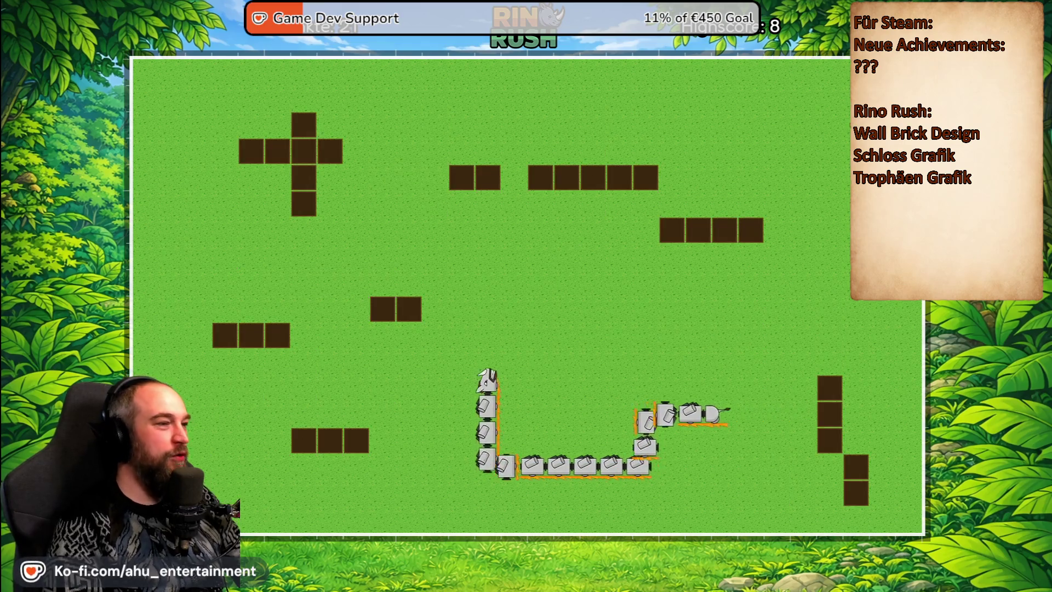
key("Right")
key("Up")
key("Right")
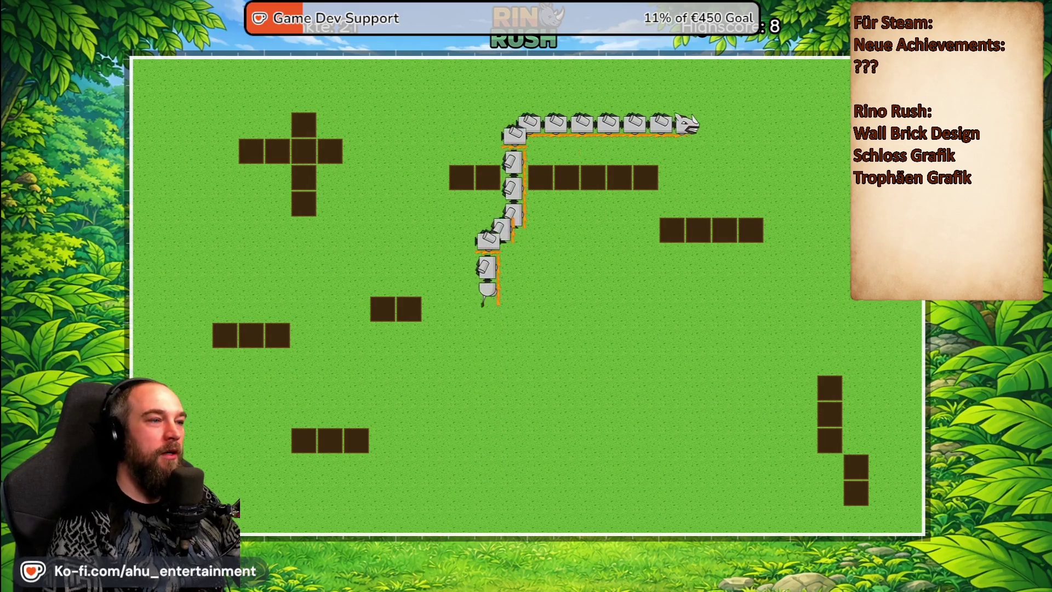
key("Down")
key("Left")
key("Down")
key("Left")
key("Up")
key("Left")
key("Up")
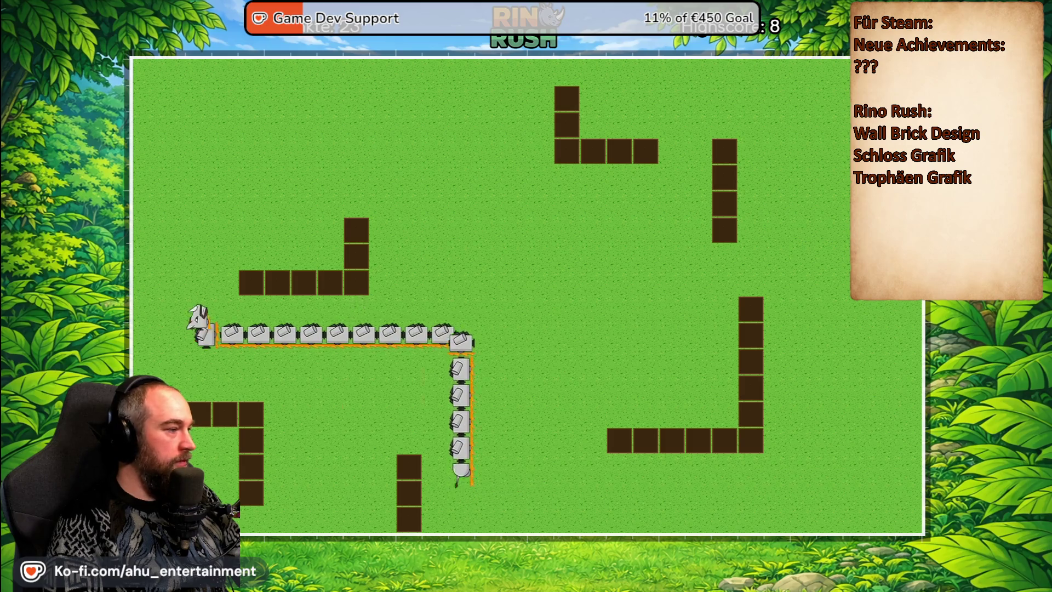
key("Right")
key("Down")
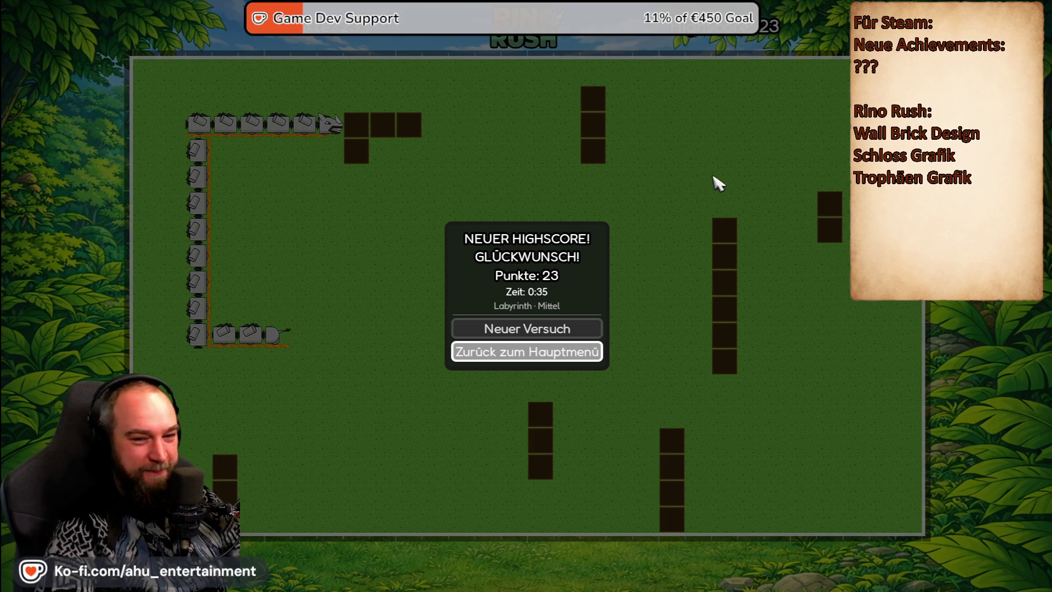
- Go back to the main menu from the highscore screen, then quit with Beenden and confirm Ja
left_click(520, 351)
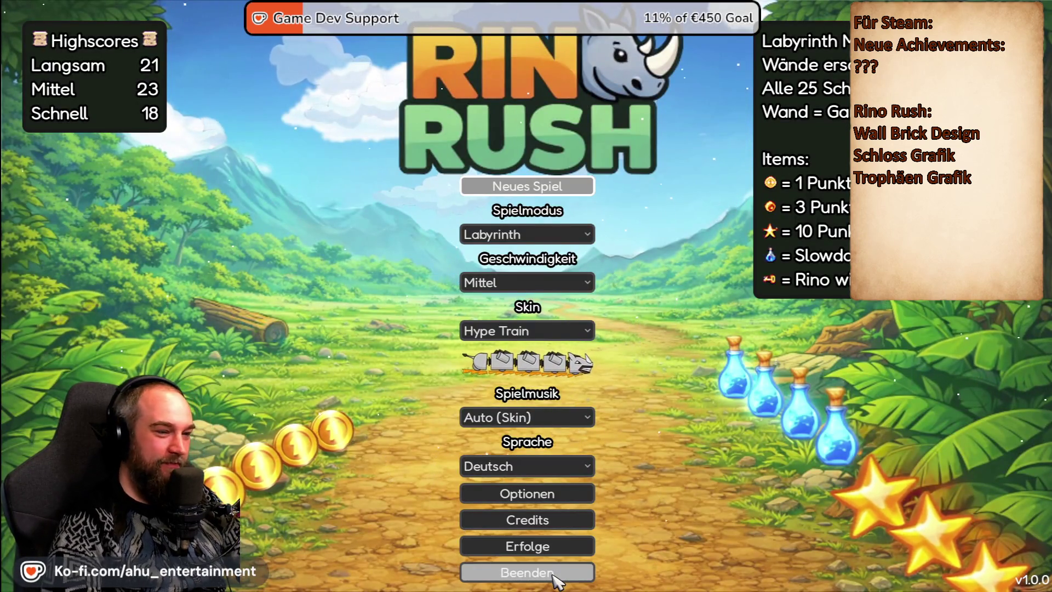
left_click(556, 575)
left_click(554, 323)
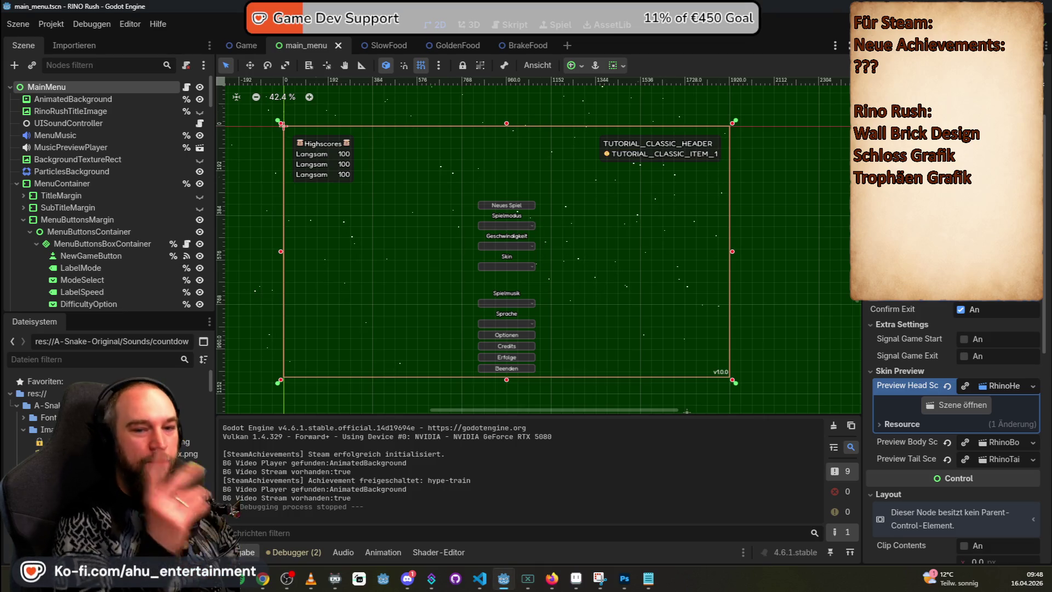
- Relaunch Rino Rush with F5 and glance at the skin list without changing it
key("F5")
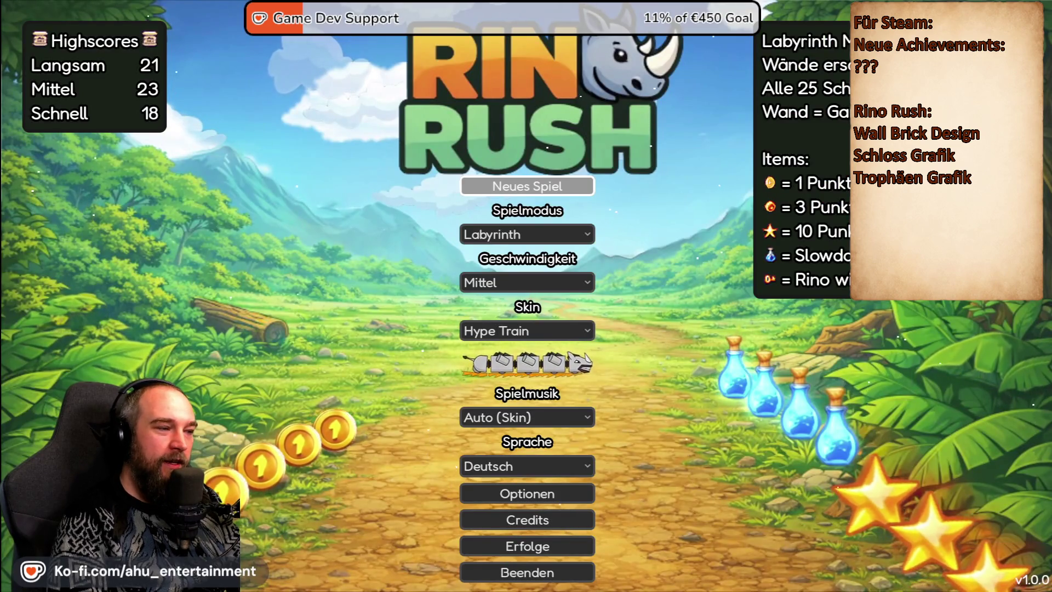
key("Down")
key("Down")
key("Down")
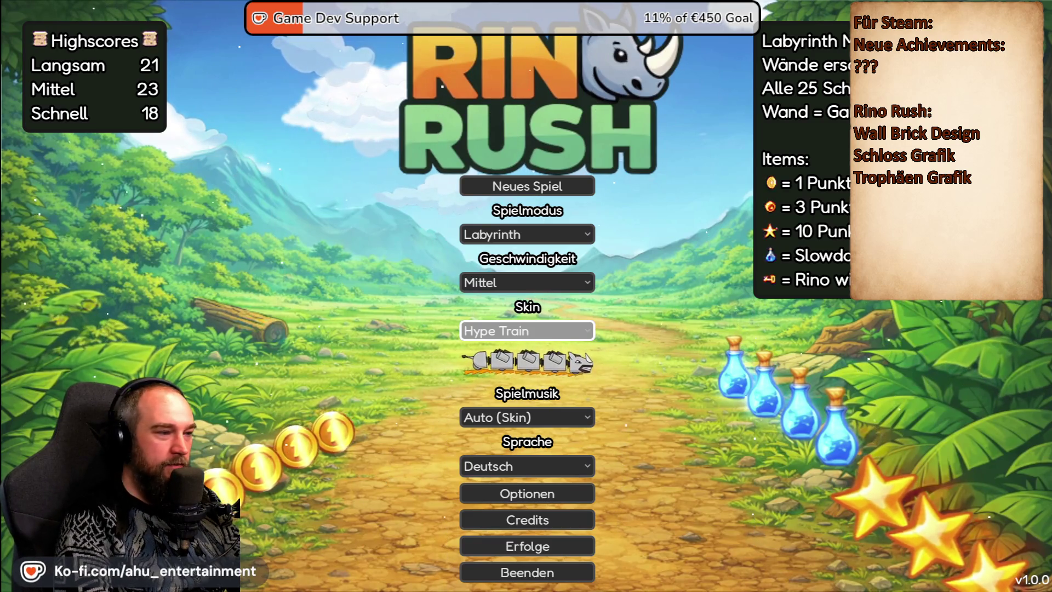
key("Return")
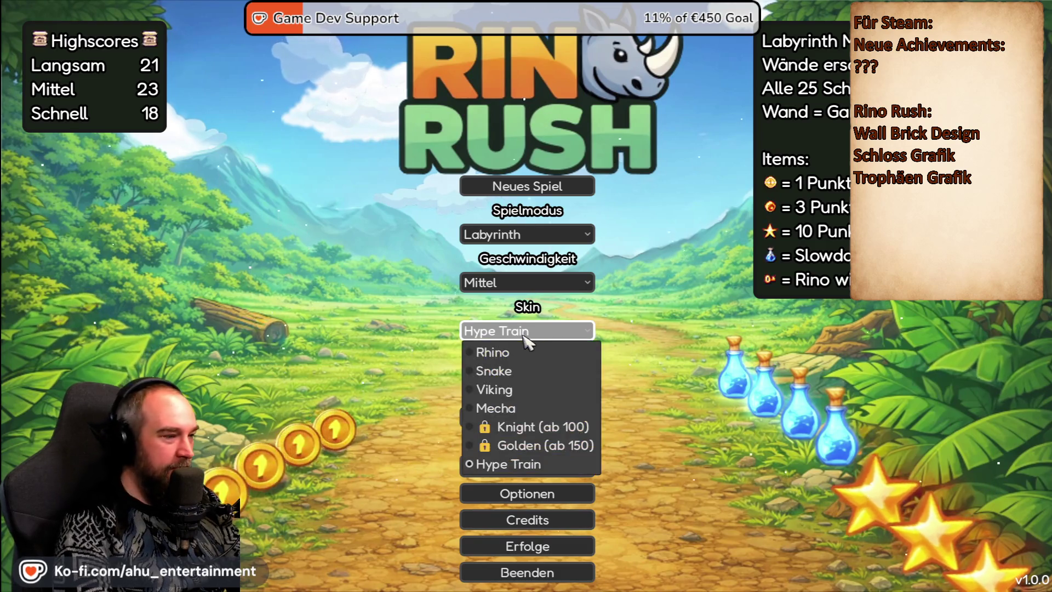
key("Escape")
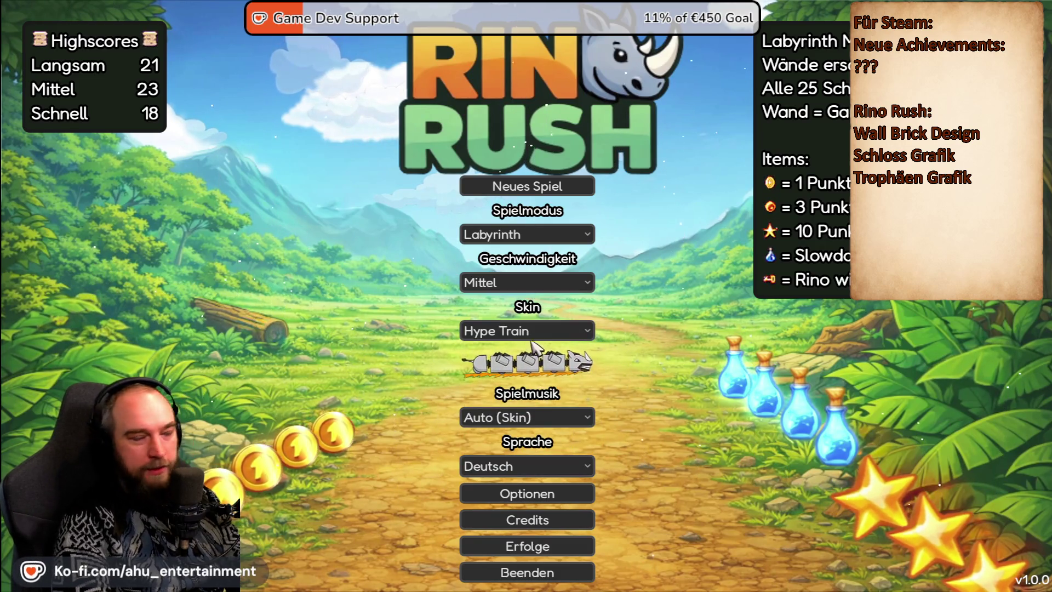
- Try the Rhino and Snake skins, then settle on the Mecha skin
left_click(527, 332)
left_click(493, 350)
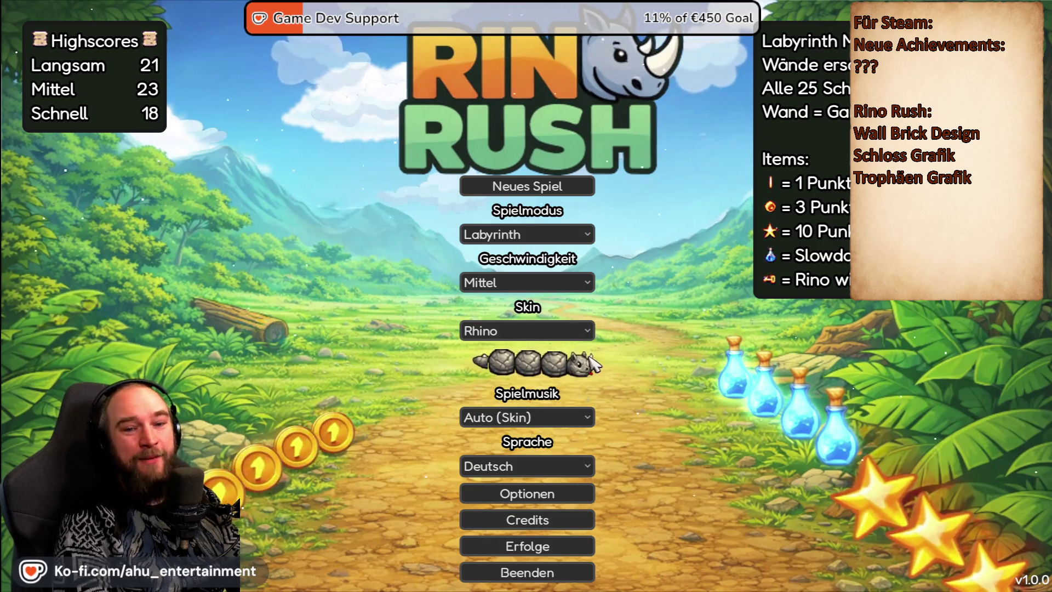
left_click(542, 332)
left_click(559, 369)
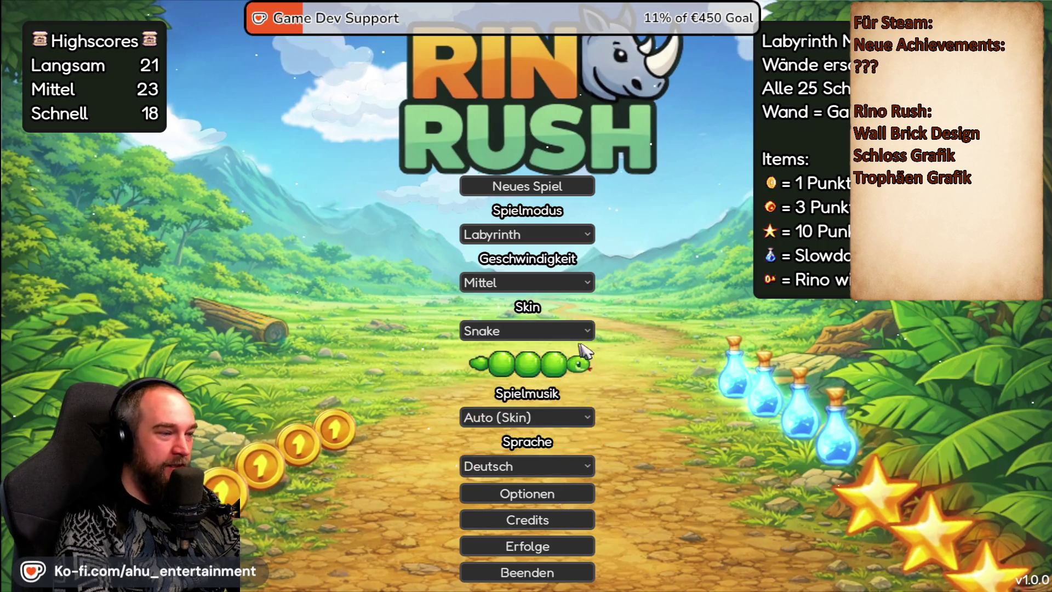
left_click(533, 331)
left_click(654, 330)
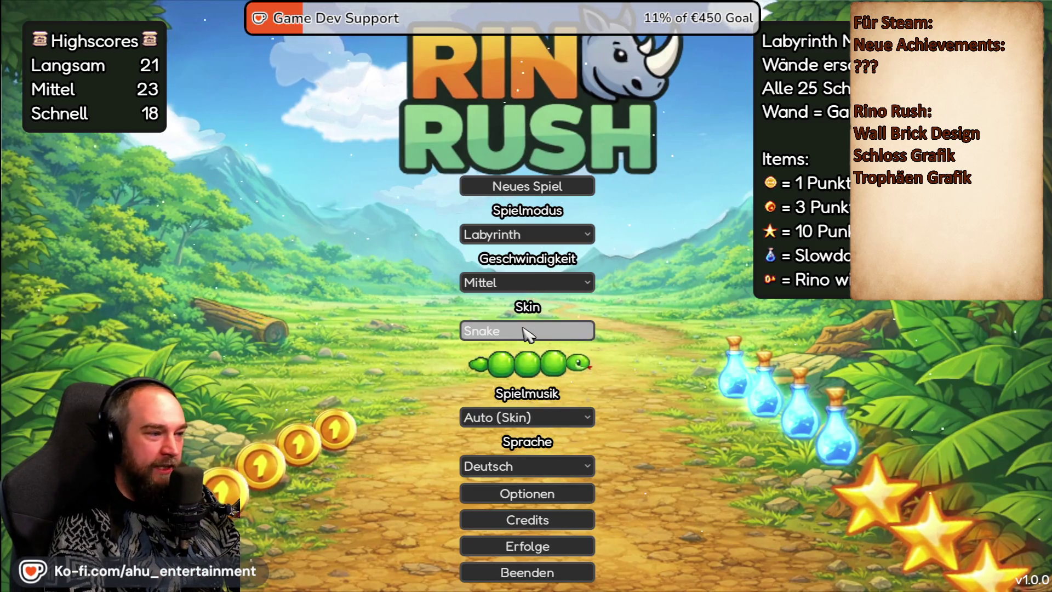
left_click(555, 332)
left_click(507, 406)
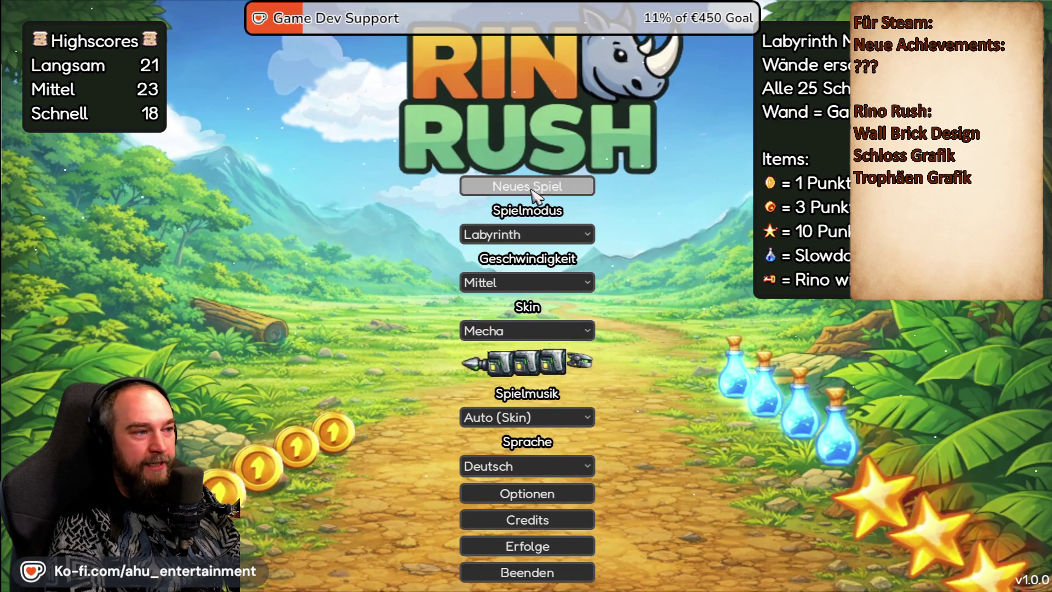
- Start a Labyrinth round with the Mecha skin, pause it and leave for the main menu
left_click(540, 185)
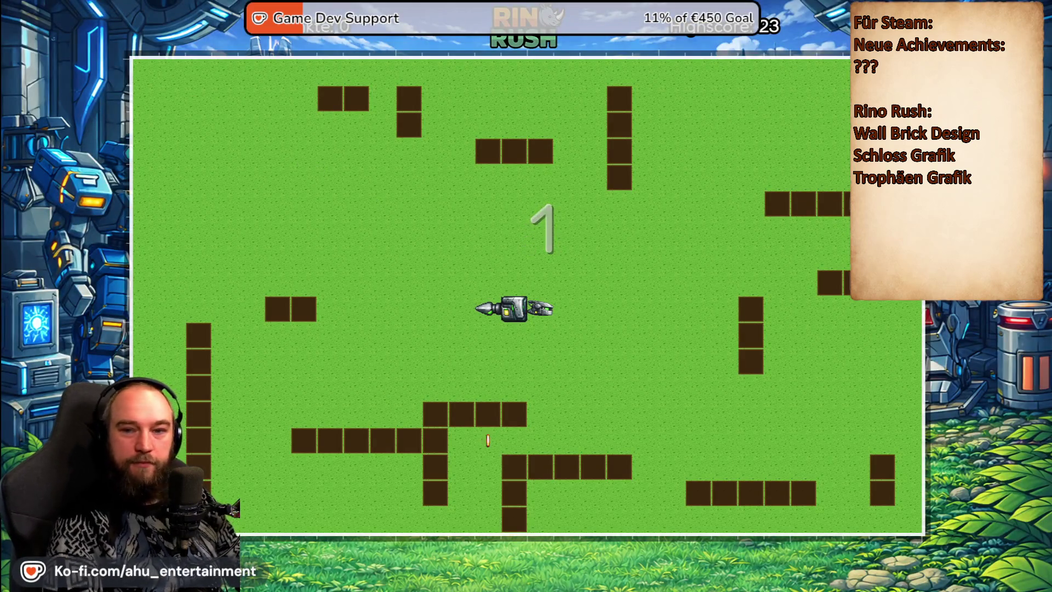
key("Escape")
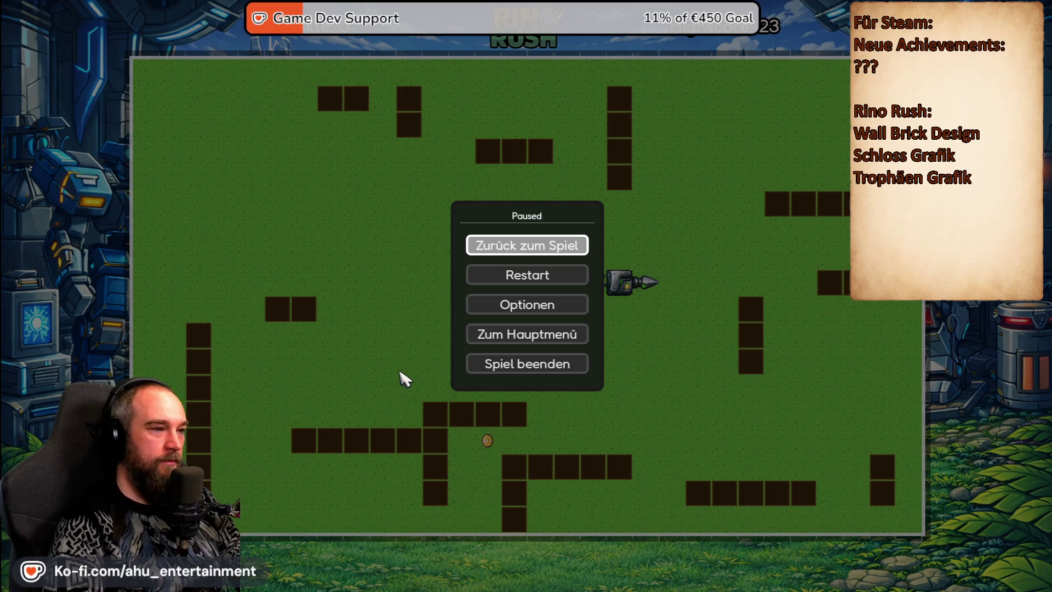
key("Down")
key("Down")
key("Down")
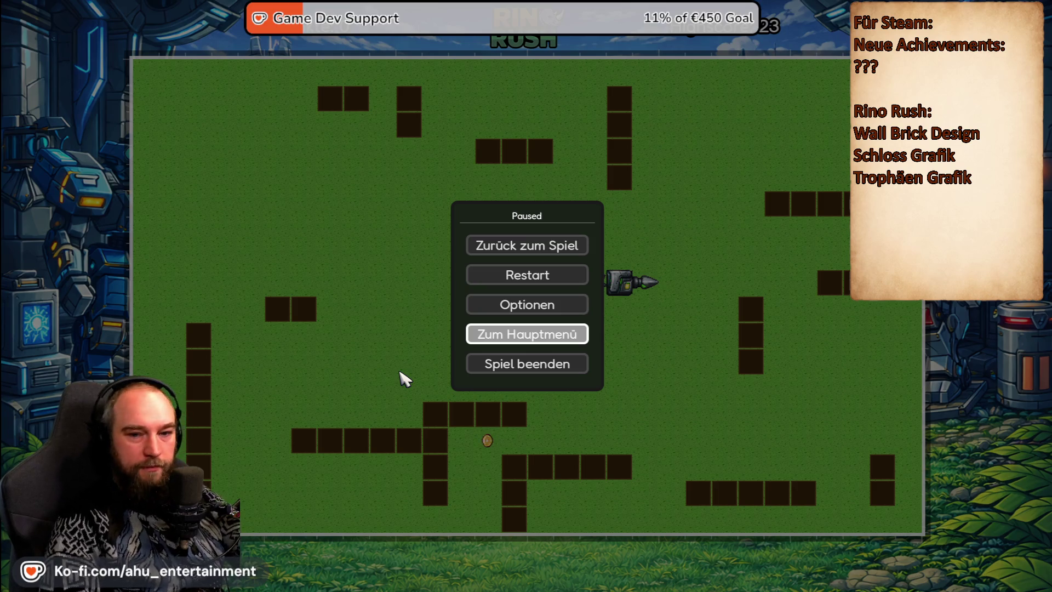
key("Up")
key("Up")
key("Up")
key("Return")
key("Escape")
key("Down")
key("Down")
- Set the skin to Viking in the Skin dropdown
key("Up")
key("Down")
key("Down")
key("Return")
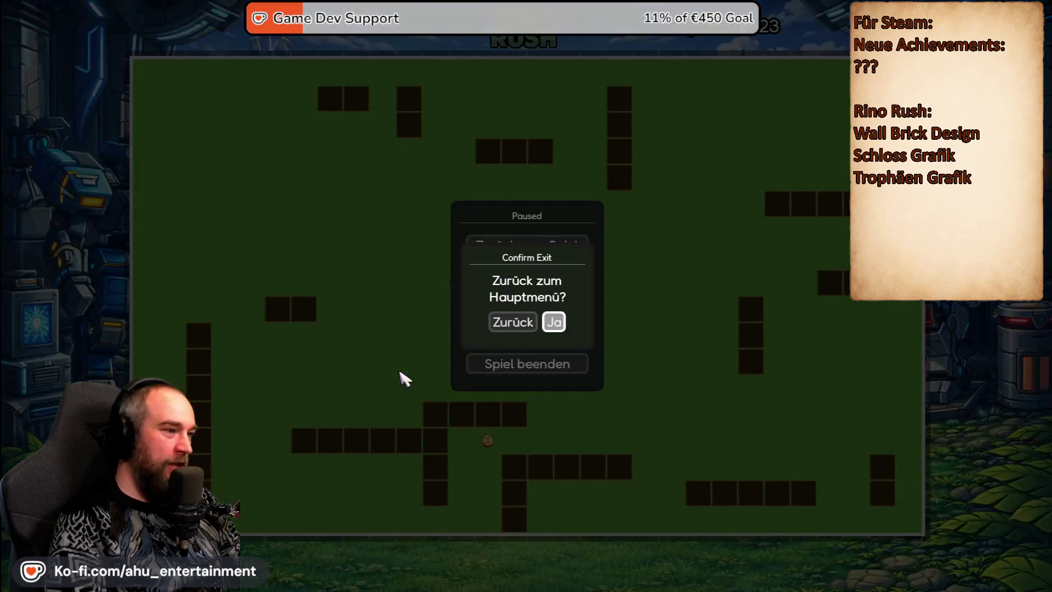
key("Return")
key("Down")
key("Down")
key("Down")
key("Return")
key("Up")
- Confirm the Viking skin and start an Arcade round
key("Return")
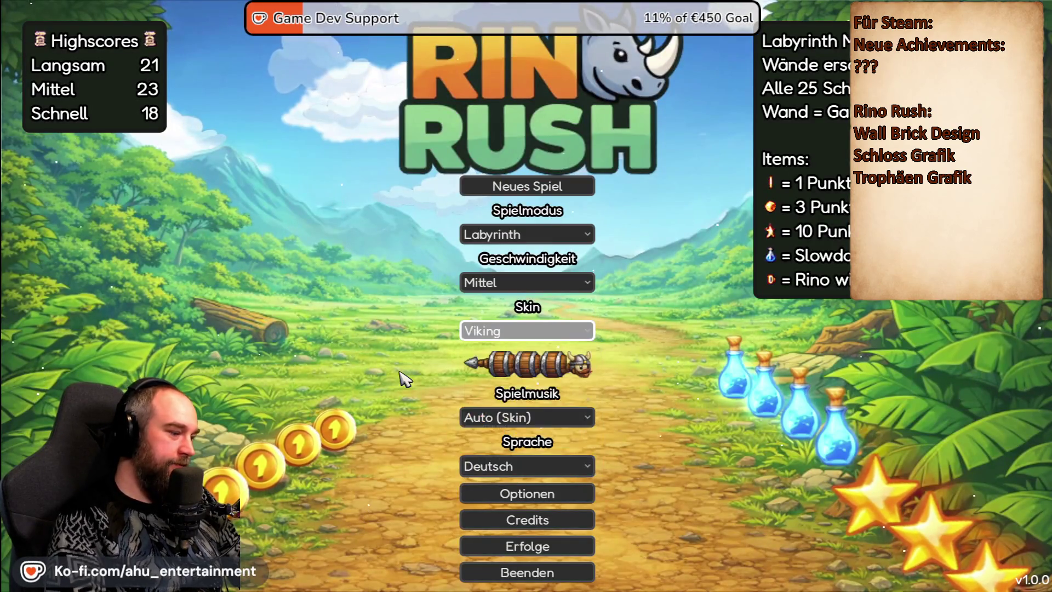
key("Up")
key("Up")
key("Up")
key("Down")
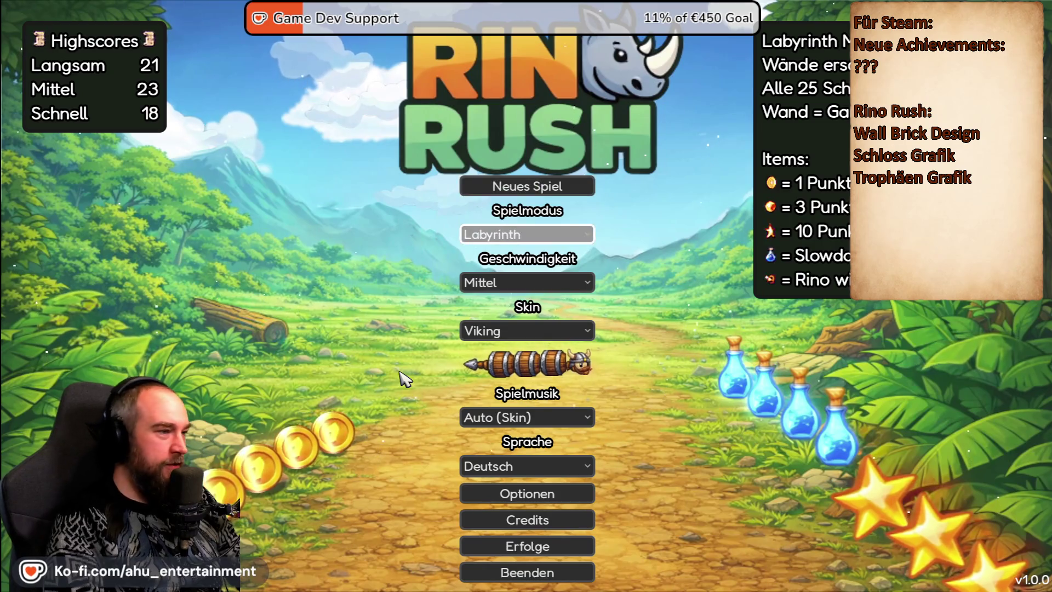
key("Return")
key("Up")
key("Up")
key("Up")
key("Return")
key("Up")
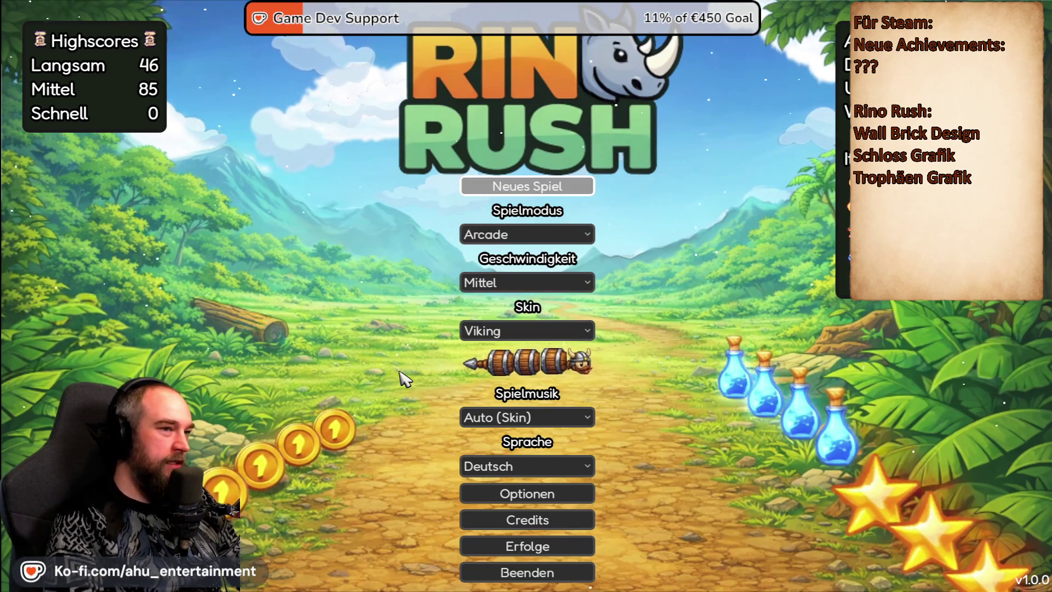
key("Return")
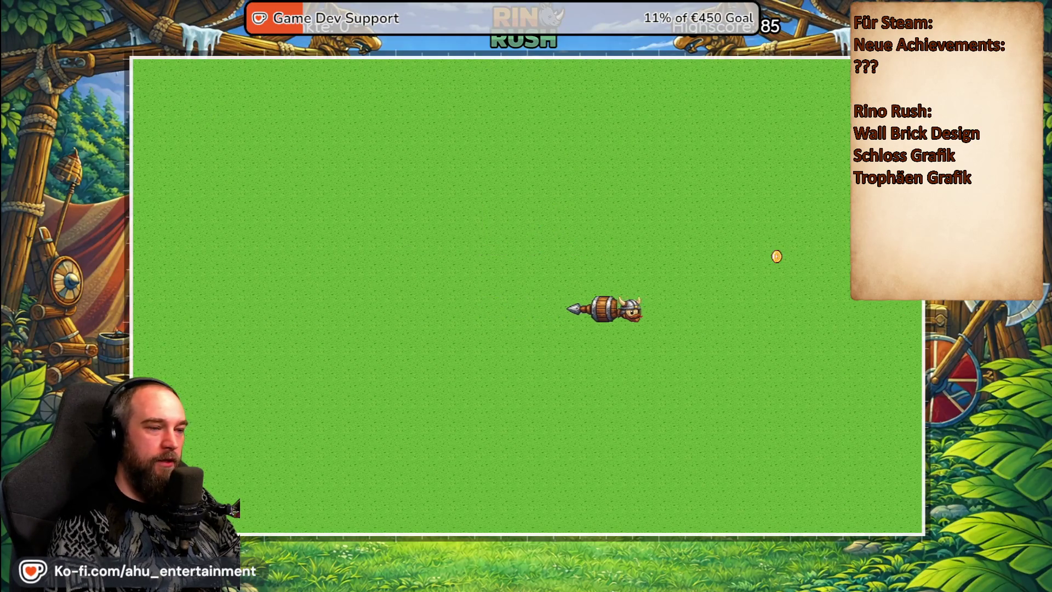
- Steer the Viking snake around the field to eat the first coins
key("Up")
key("Left")
key("Down")
key("Right")
key("Up")
key("Left")
key("Down")
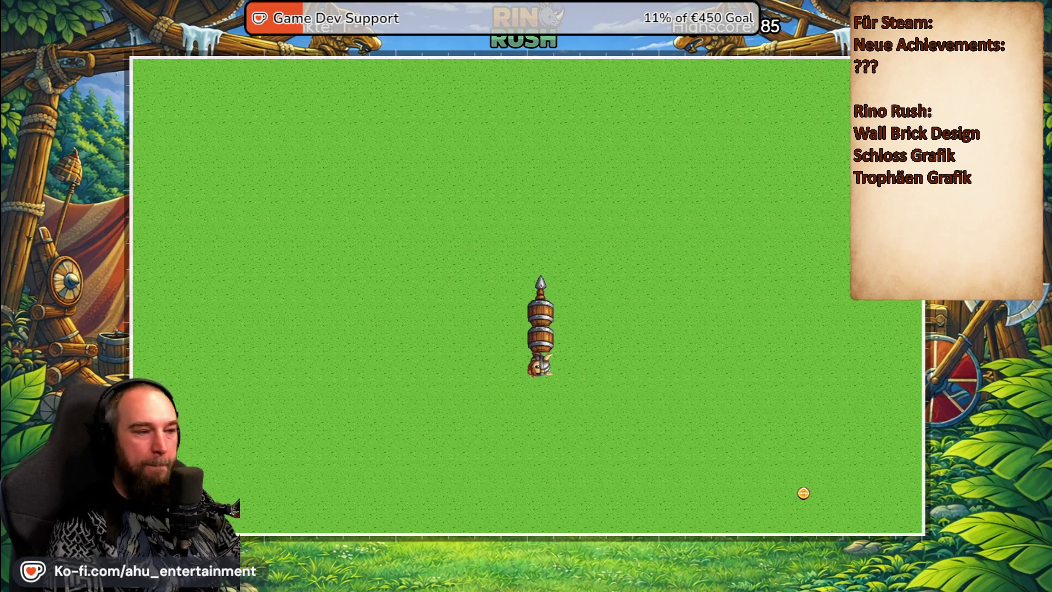
key("Right")
key("Up")
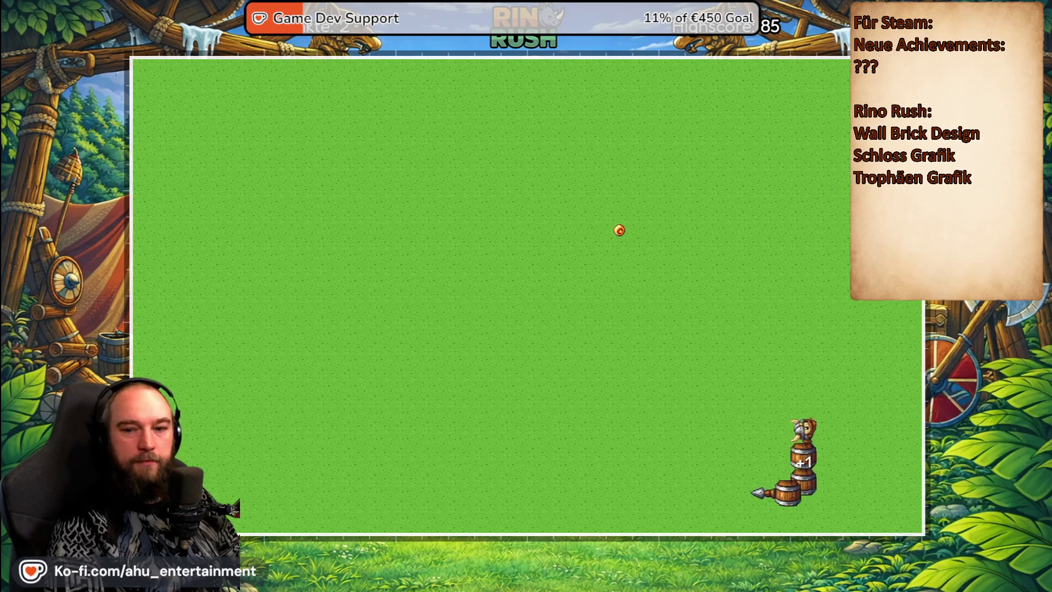
key("Left")
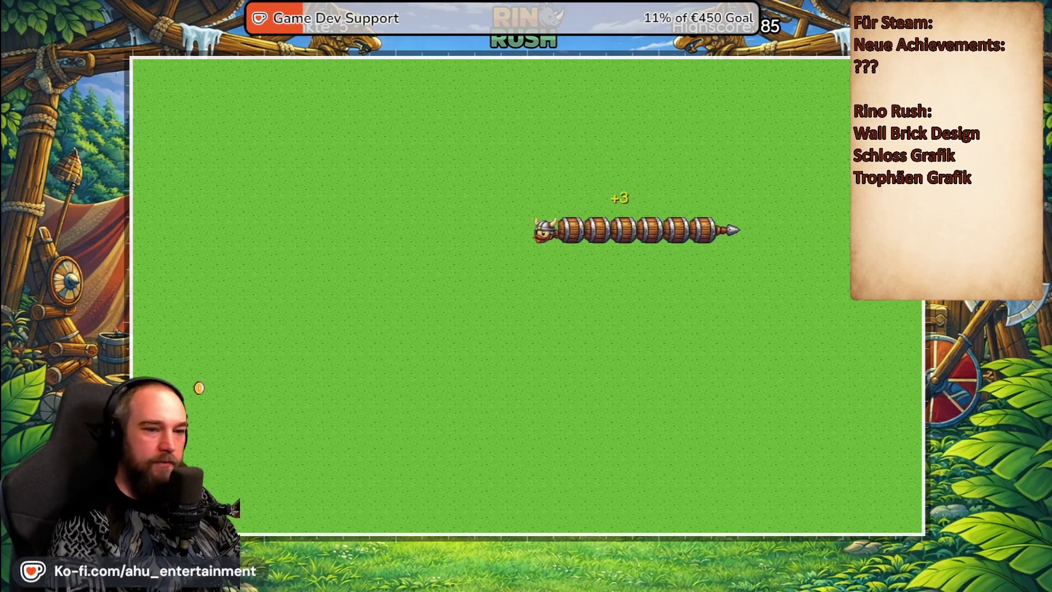
key("Down")
key("Right")
key("Up")
key("Right")
- Steer the snake onto more coins, passing the 3-point item on the upper row
key("Up")
key("Left")
key("Down")
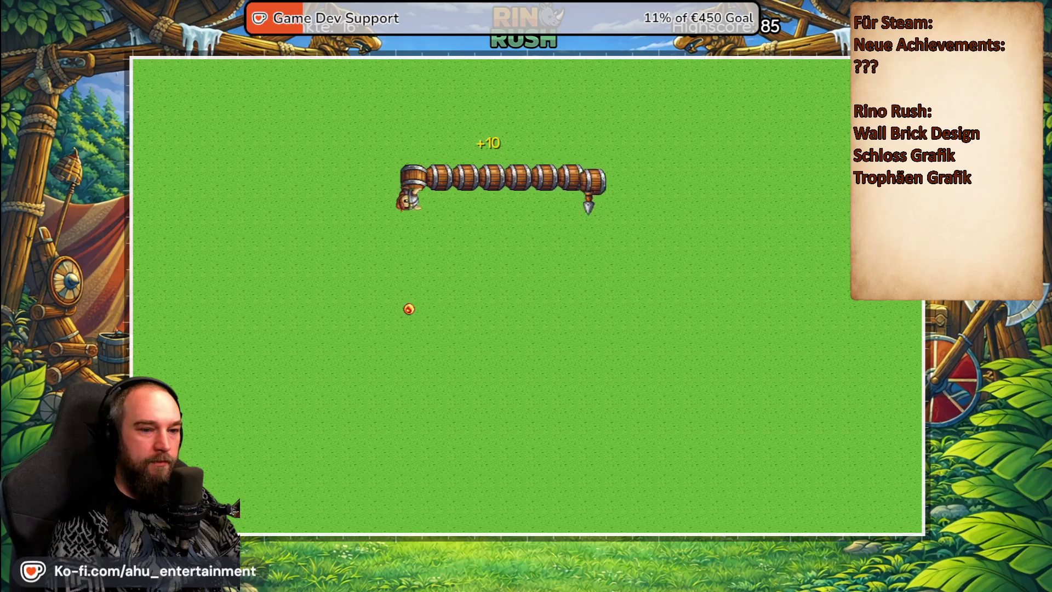
key("Right")
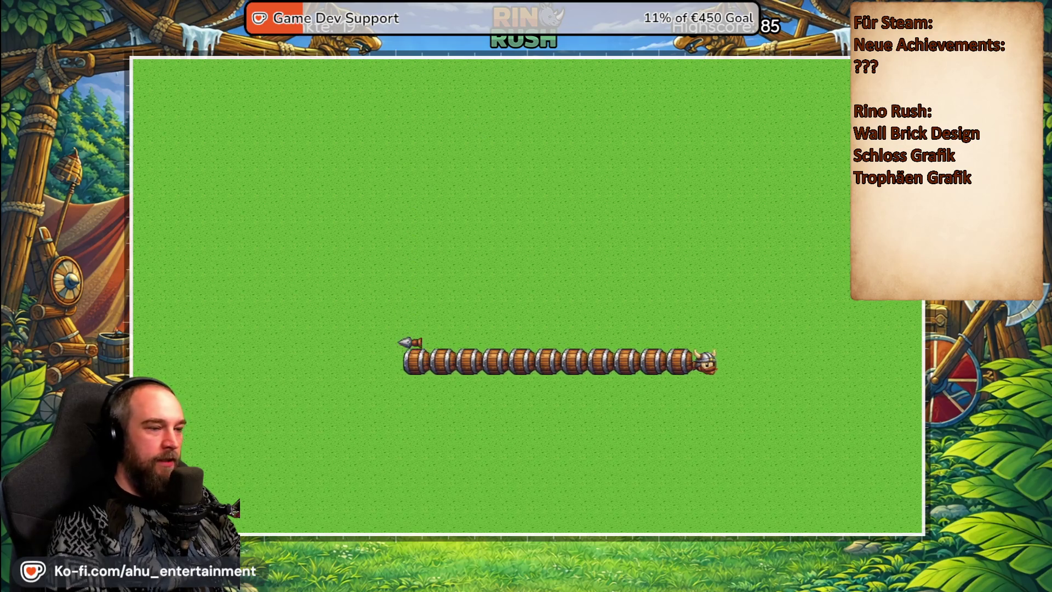
key("Up")
key("Left")
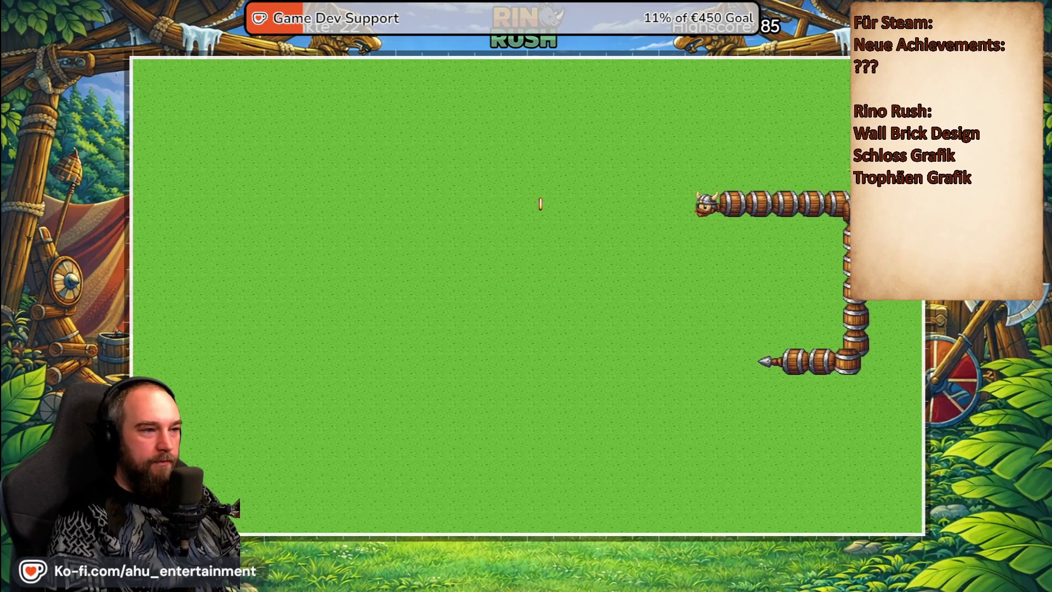
key("Up")
key("Right")
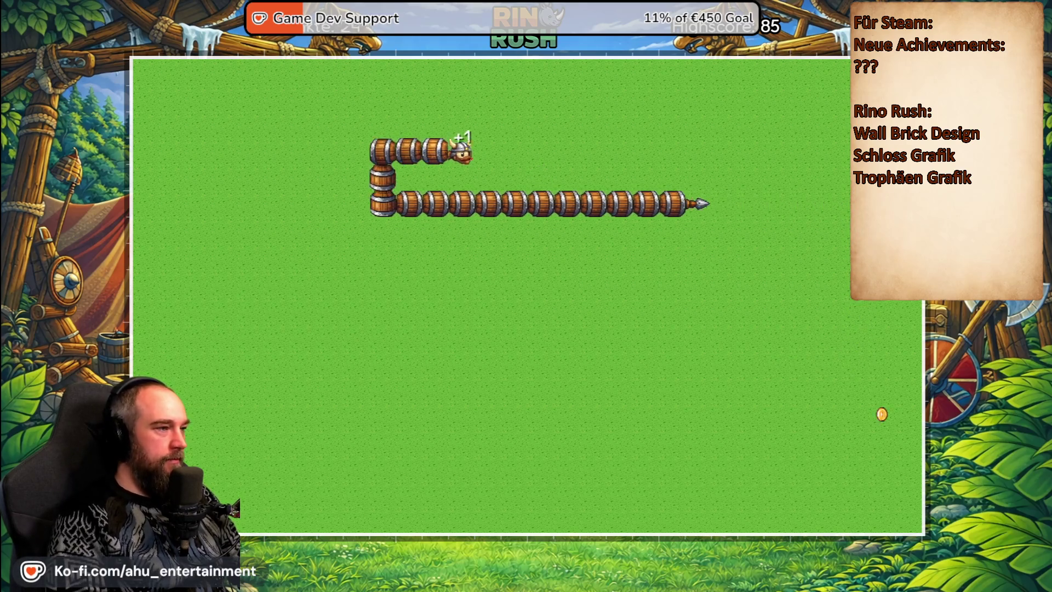
key("Down")
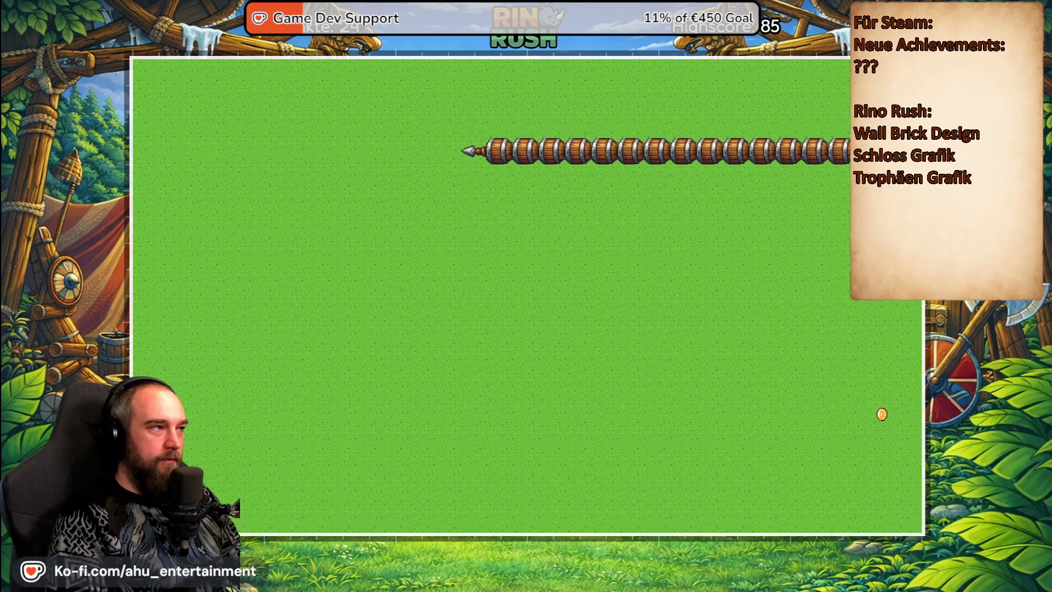
key("Left")
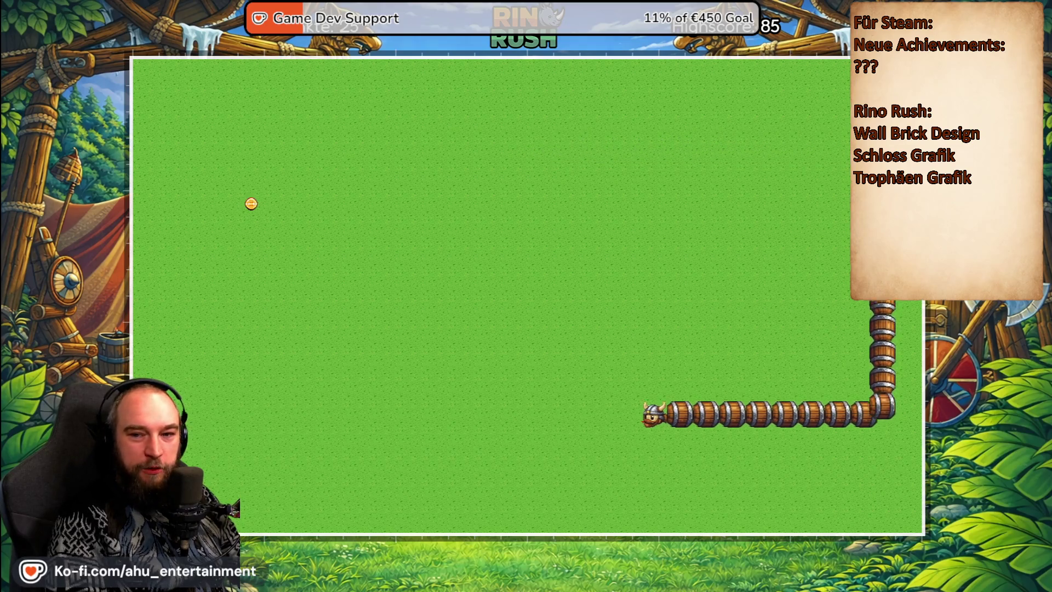
key("Up")
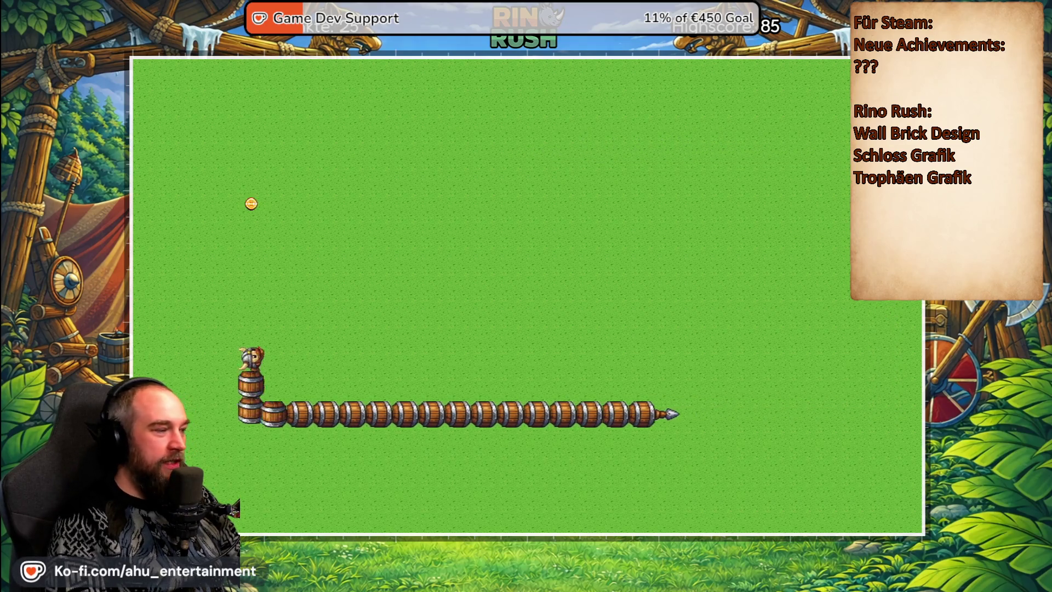
key("Right")
- Pause briefly, steer one more lap along the top, then pause and open the settings
key("Escape")
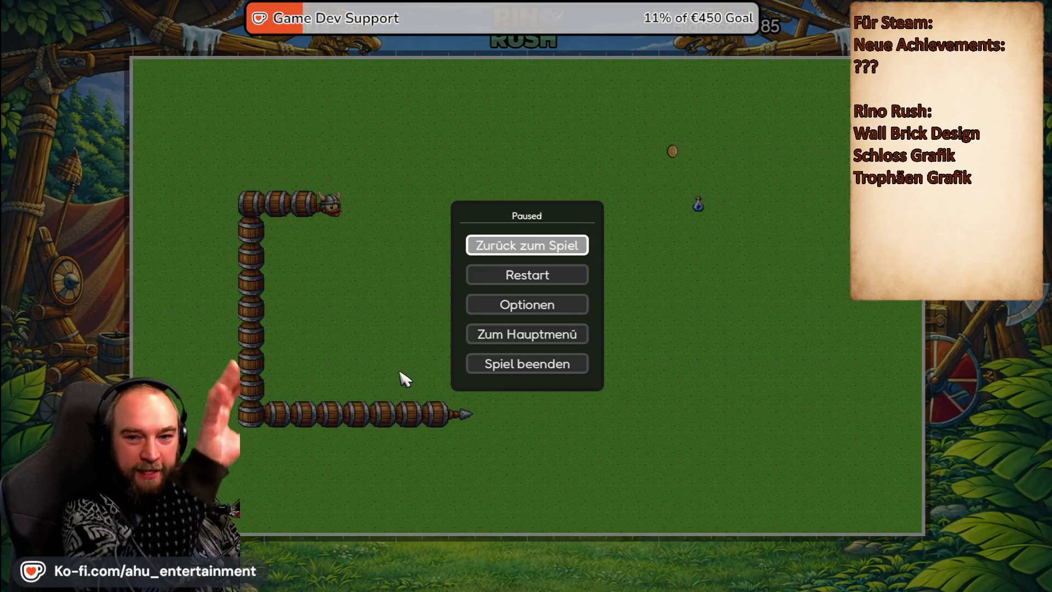
key("Escape")
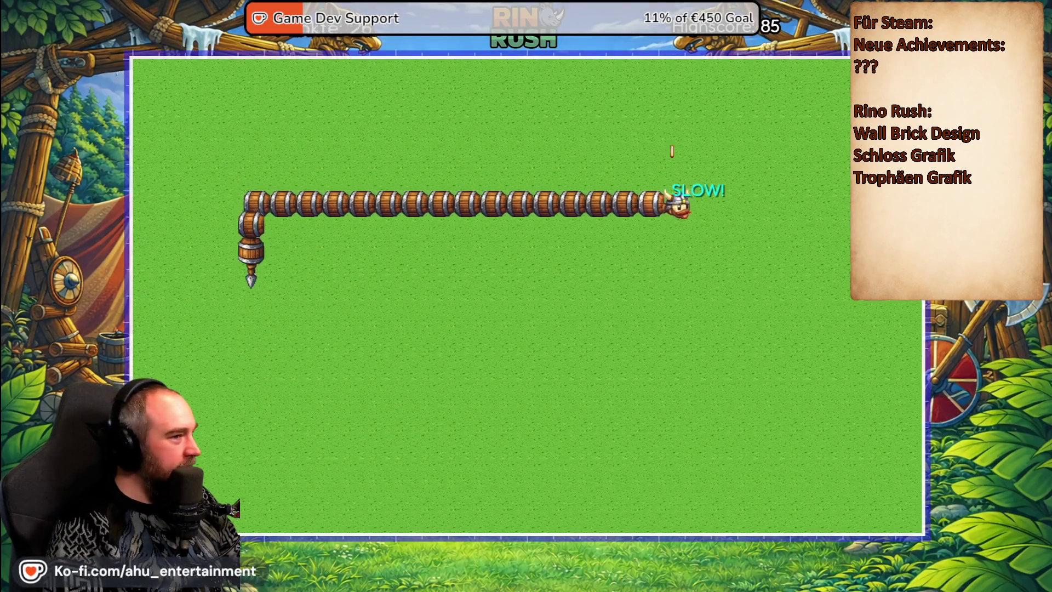
key("Up")
key("Left")
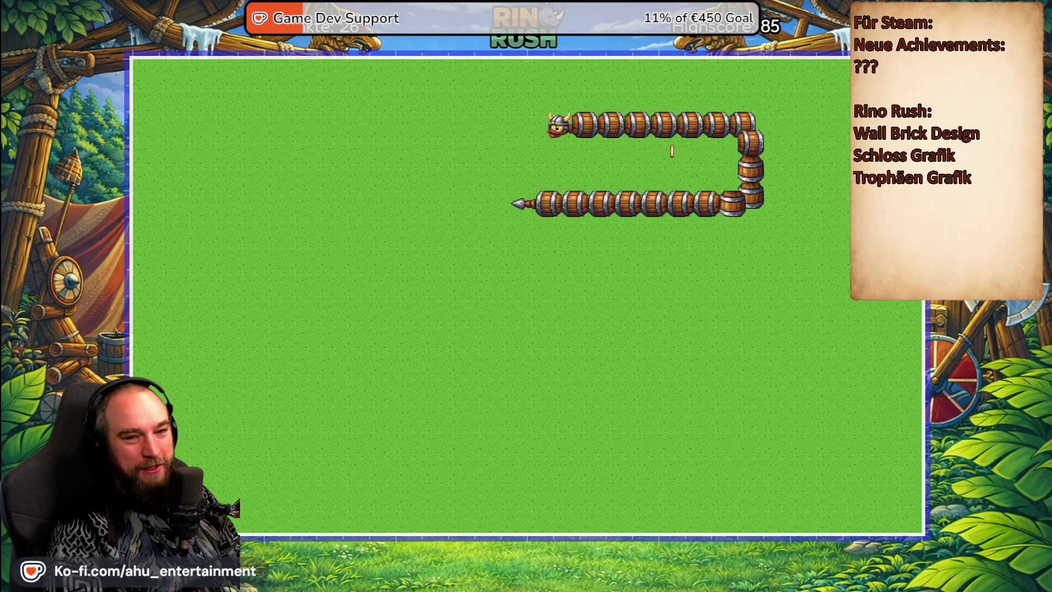
key("Down")
key("Right")
key("Escape")
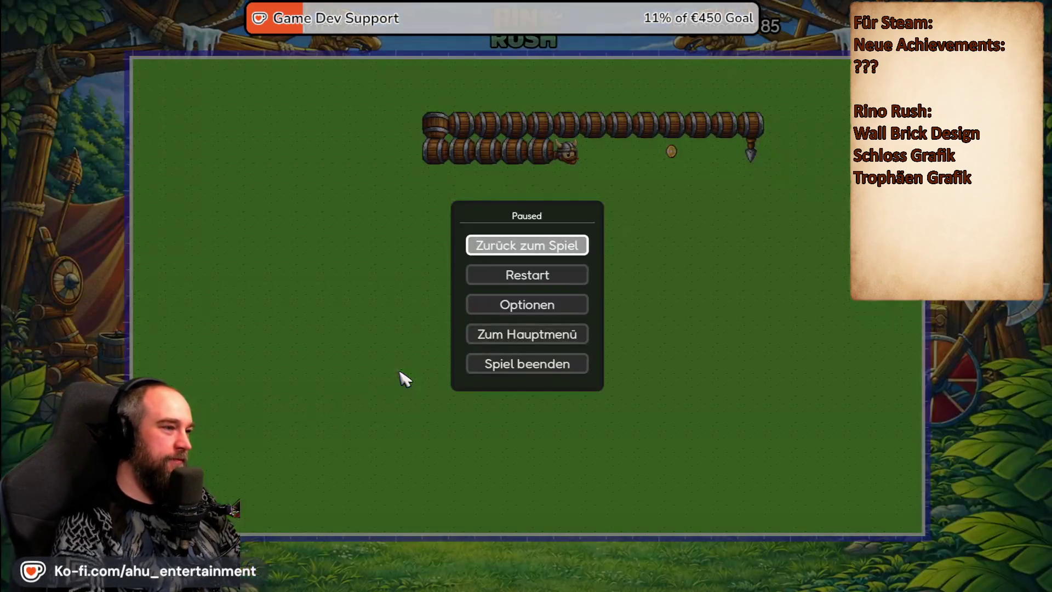
left_click(534, 309)
- Drag the Musik slider on the Audio page further left, then return to the pause menu
left_click(609, 23)
left_click(543, 23)
left_click(507, 23)
left_click_drag(536, 261, 526, 261)
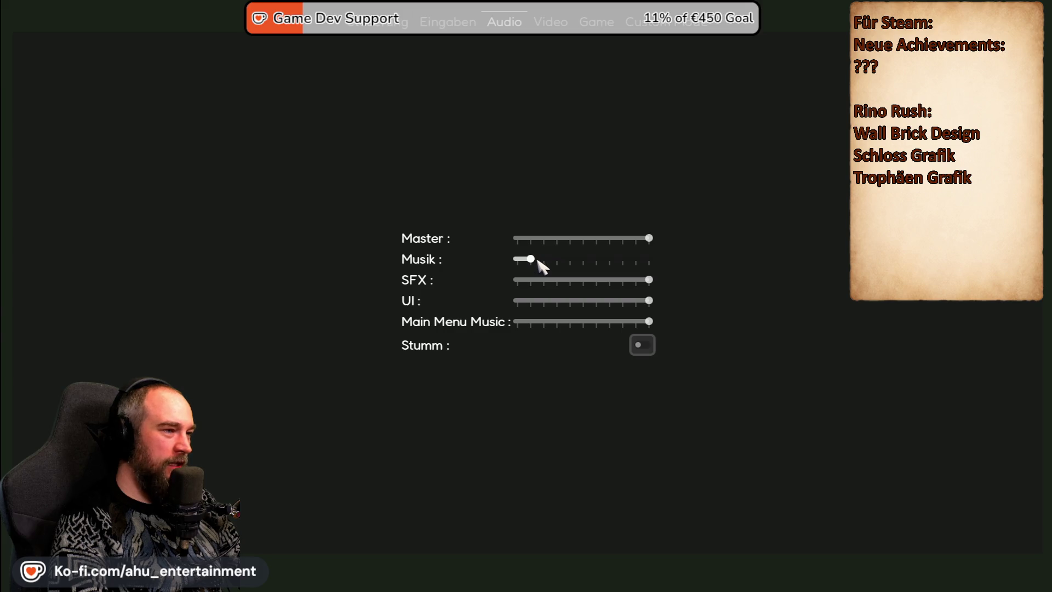
key("Escape")
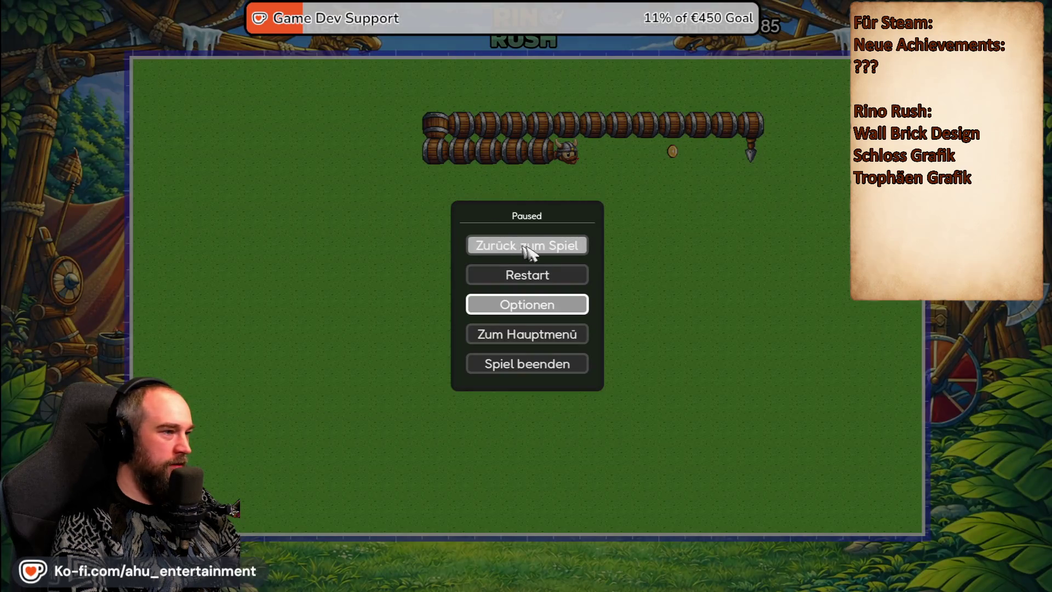
- Resume the round and steer the snake onto the first pickup and coins
left_click(569, 250)
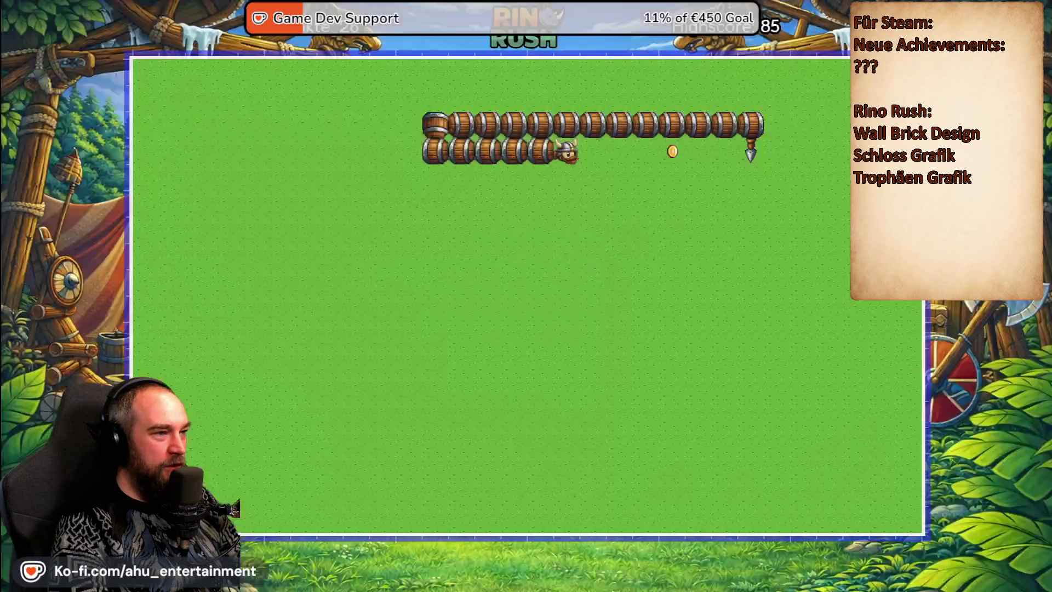
key("Down")
key("Left")
key("Up")
key("Right")
key("Down")
key("Left")
key("Down")
key("Left")
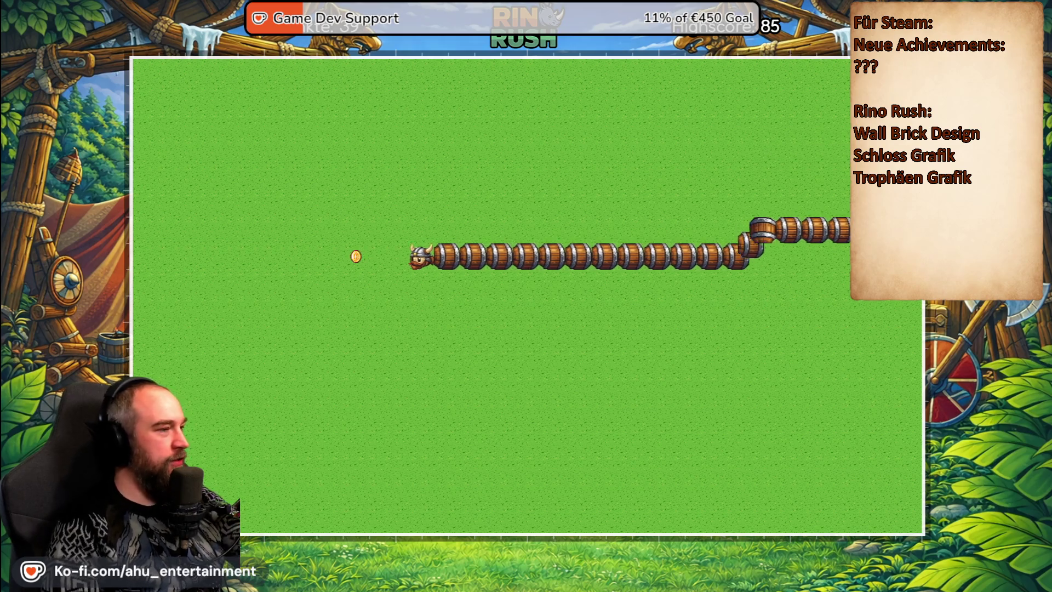
key("Down")
key("Right")
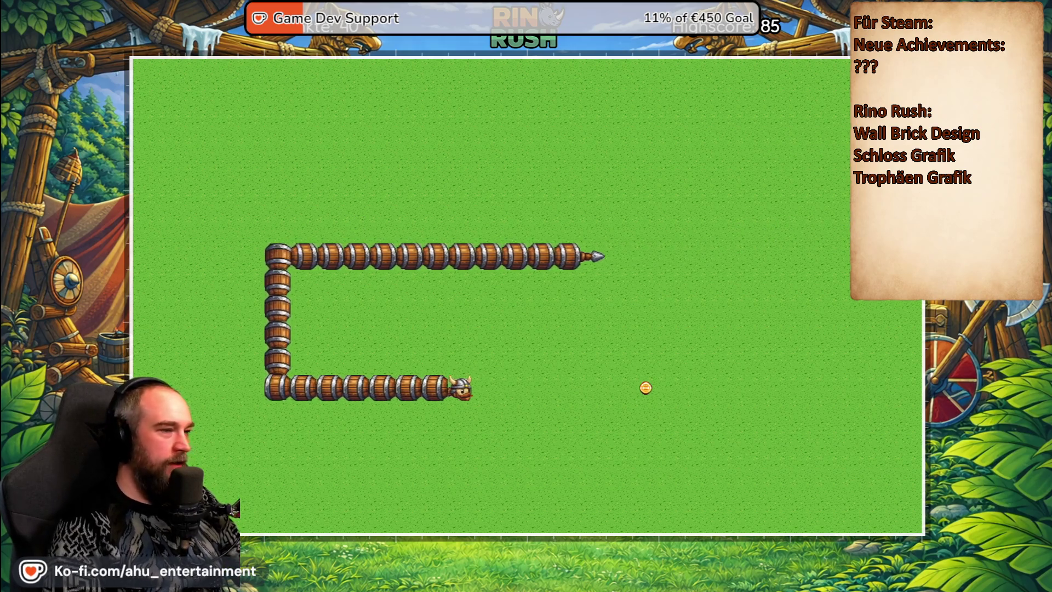
key("Up")
key("Right")
key("Down")
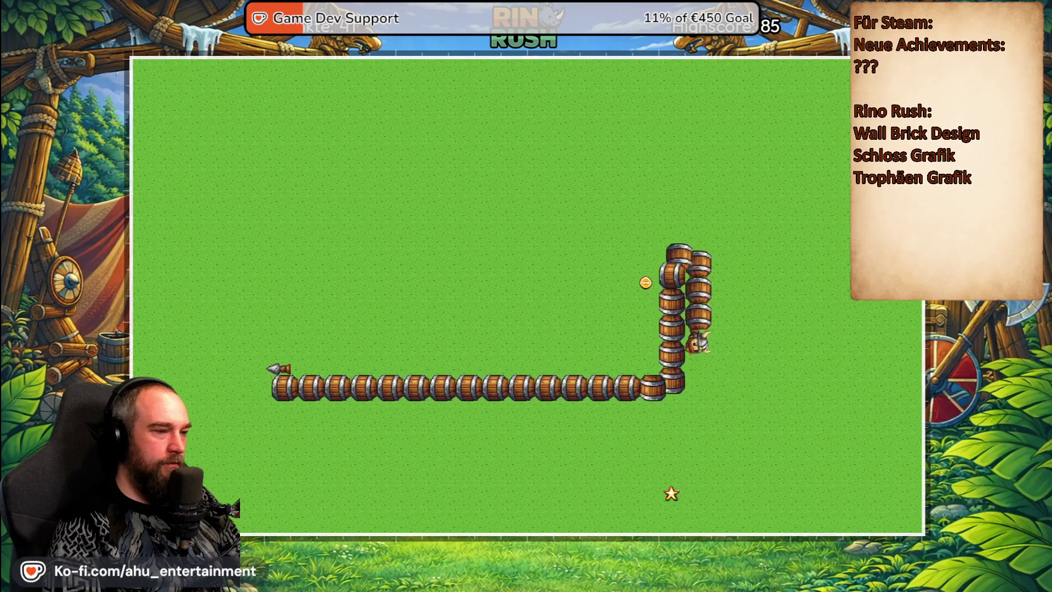
- Eat more coins toward the left side, then pause the game
key("Left")
key("Up")
key("Right")
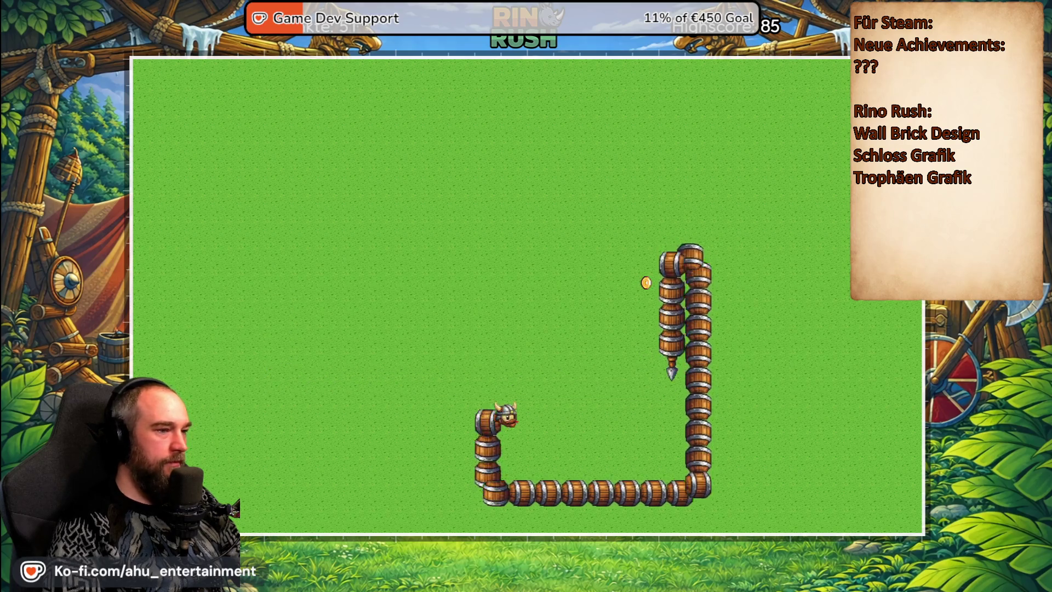
key("Up")
key("Left")
key("Up")
key("Left")
key("Down")
key("Right")
key("Up")
key("Left")
key("Up")
key("Right")
key("Escape")
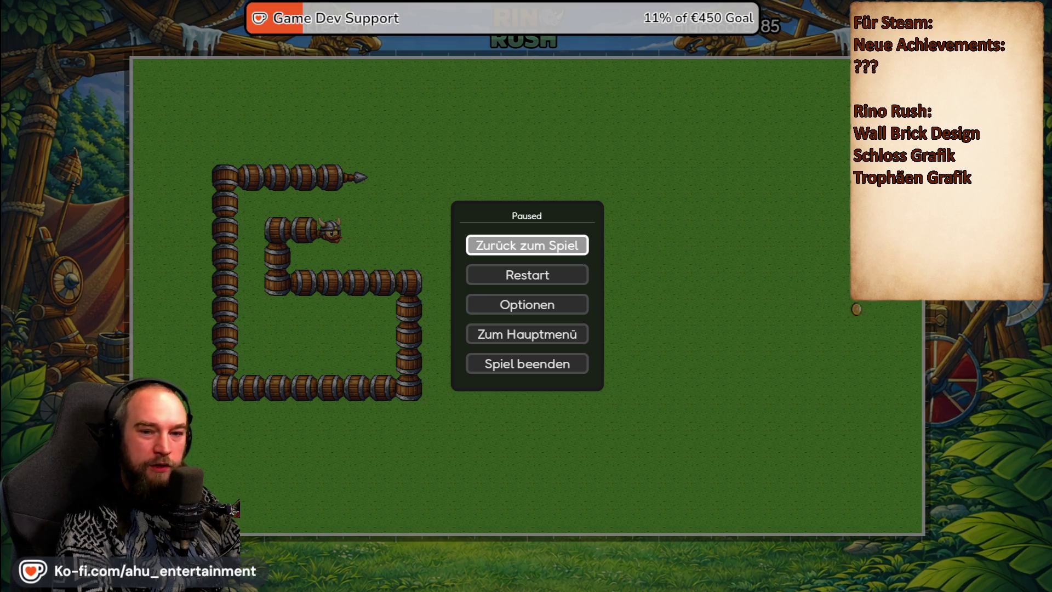
- Resume and steer the snake across the top and down onto more coins
key("Escape")
key("Down")
key("Left")
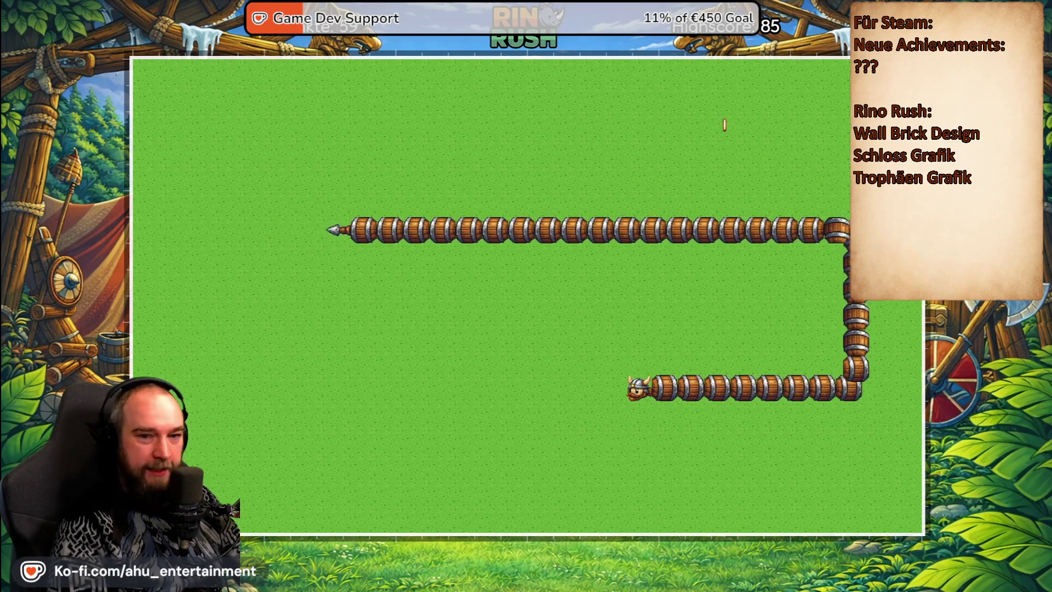
key("Up")
key("Right")
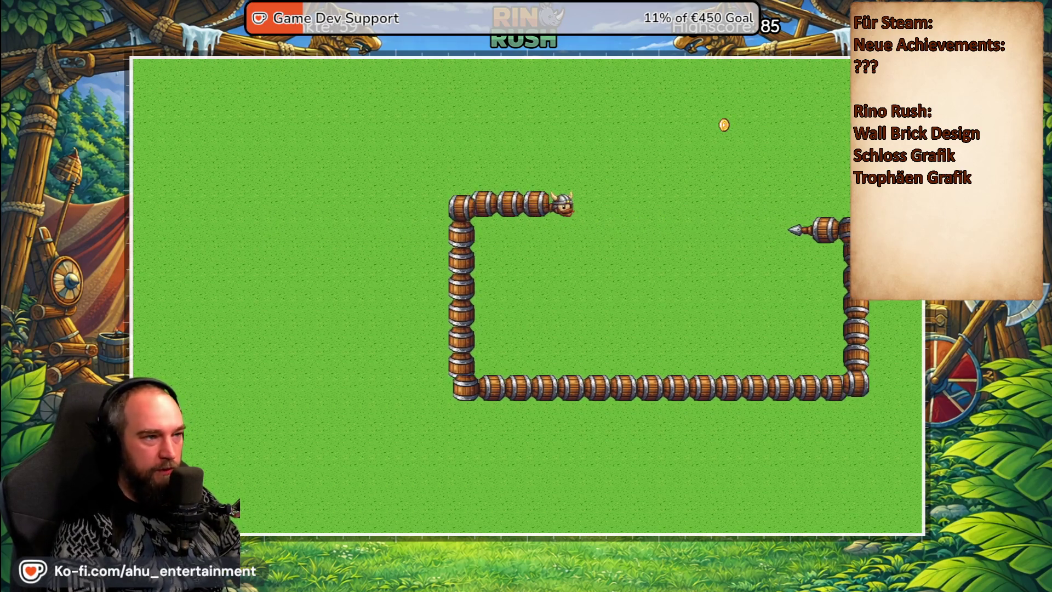
key("Up")
key("Right")
key("Down")
key("Left")
key("Down")
key("Left")
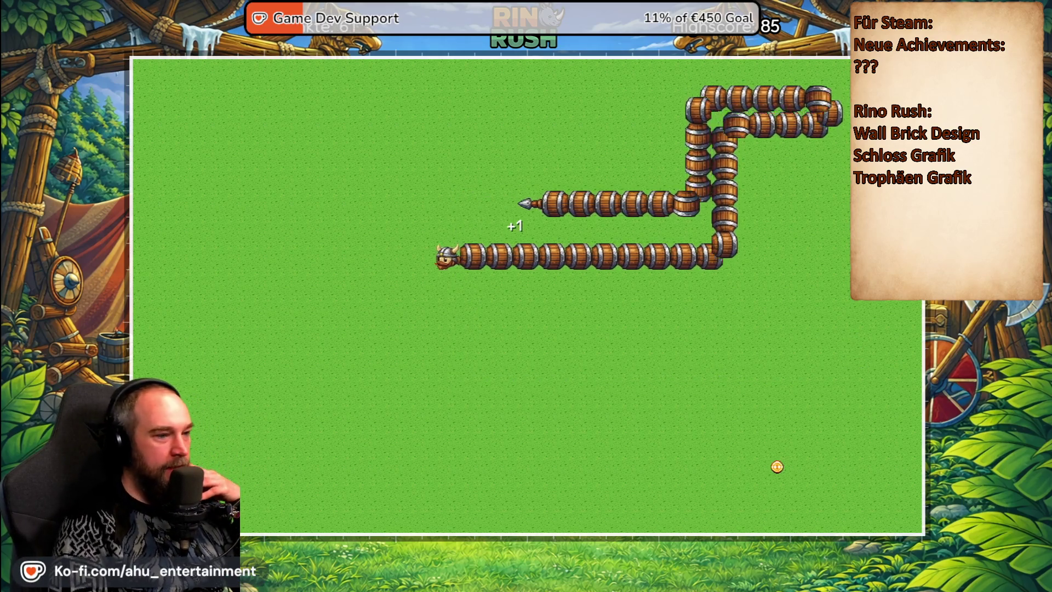
key("Down")
key("Right")
key("Down")
key("Left")
- Collect further coins along the top and near the left edge
key("Up")
key("Right")
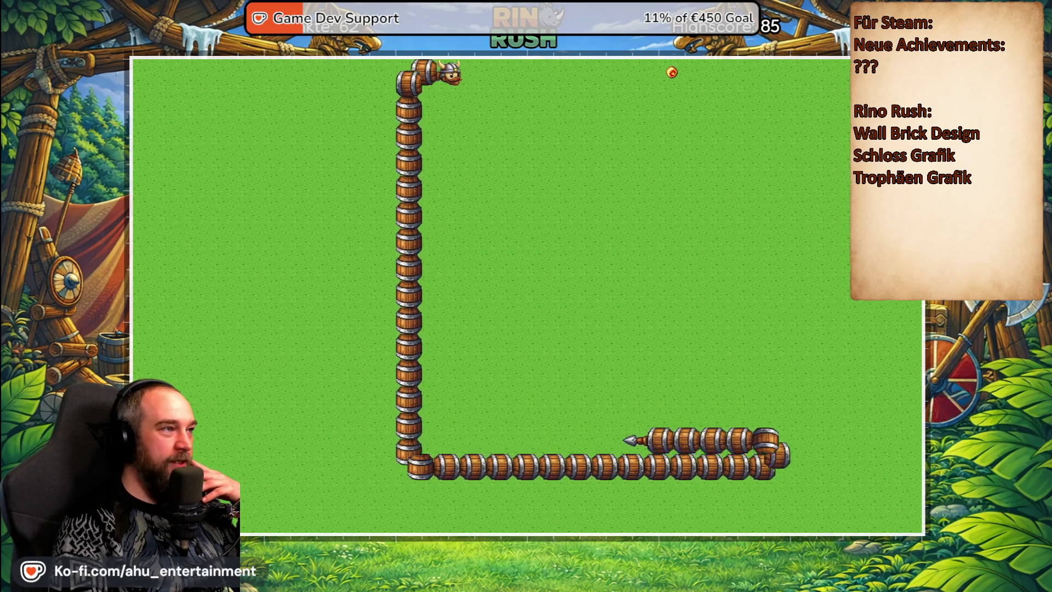
key("Down")
key("Right")
key("Down")
key("Left")
key("Down")
key("Left")
key("Down")
key("Left")
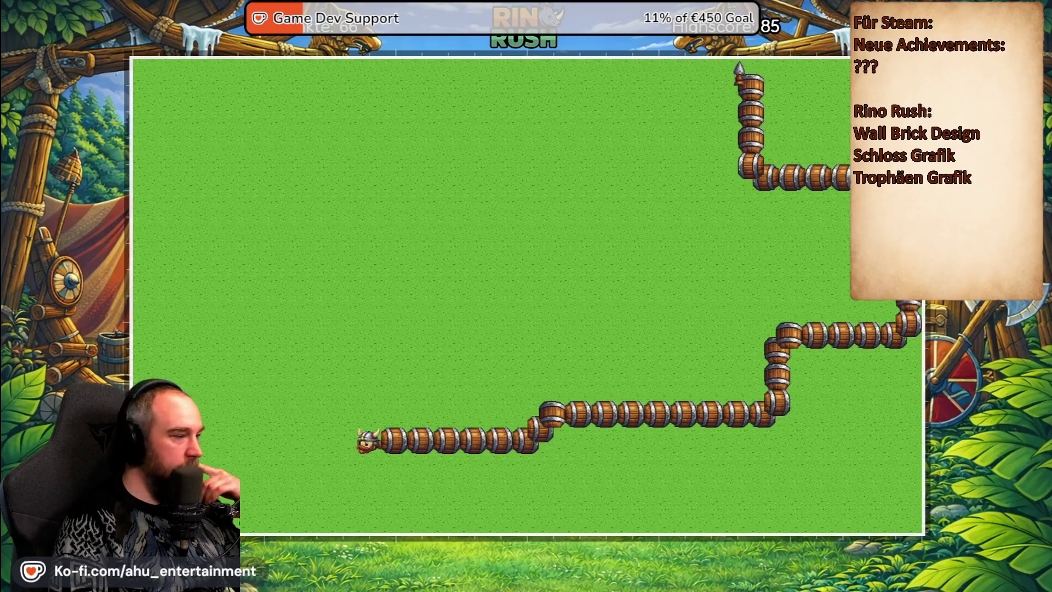
key("Up")
key("Right")
key("Up")
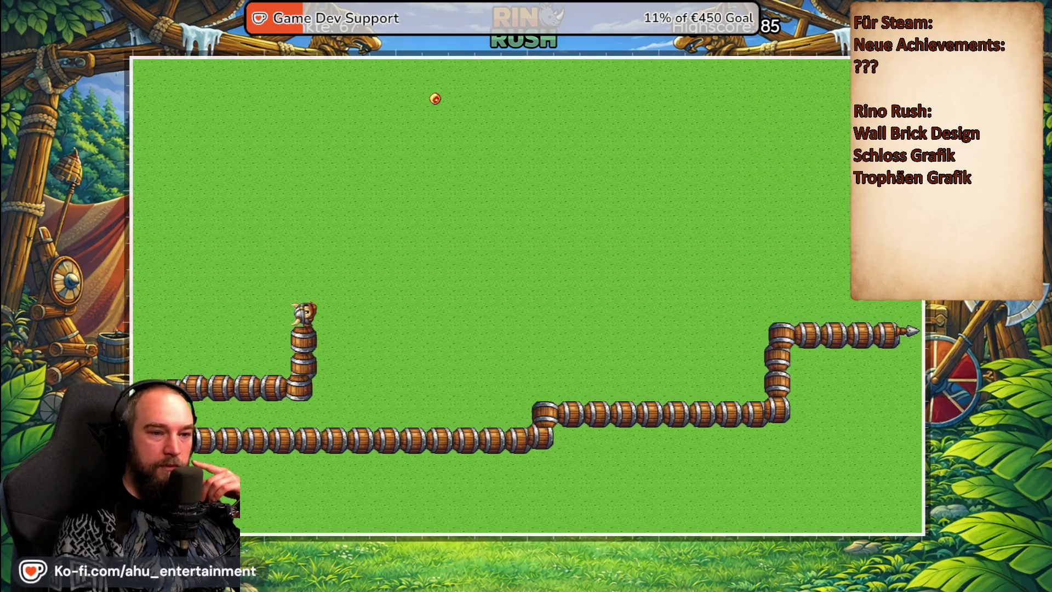
key("Right")
key("Up")
key("Left")
key("Down")
key("Left")
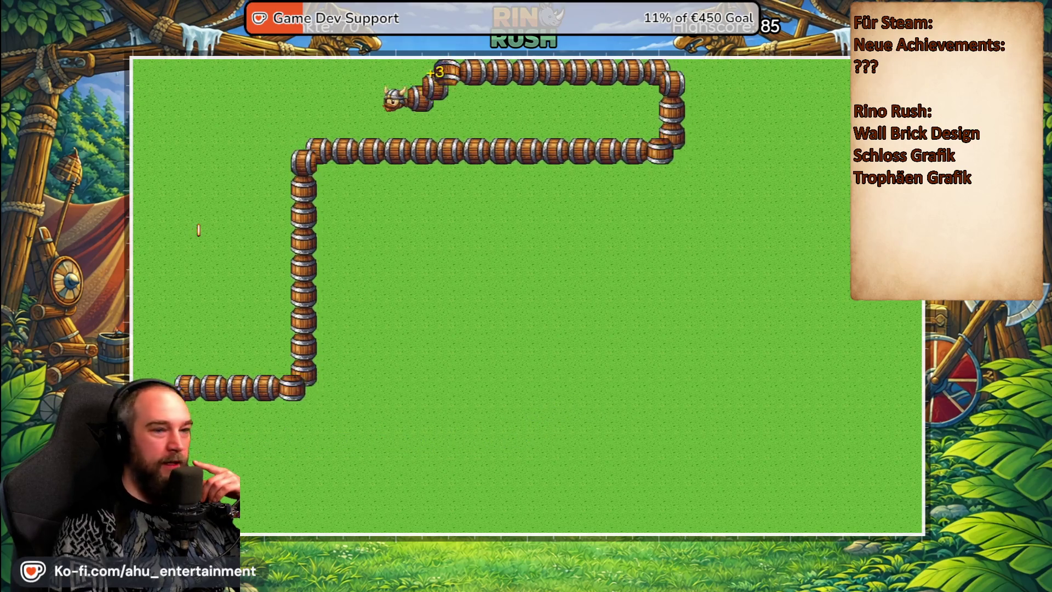
key("Down")
key("Left")
- Grow the snake longer by eating the coin and food near the top
key("Down")
key("Right")
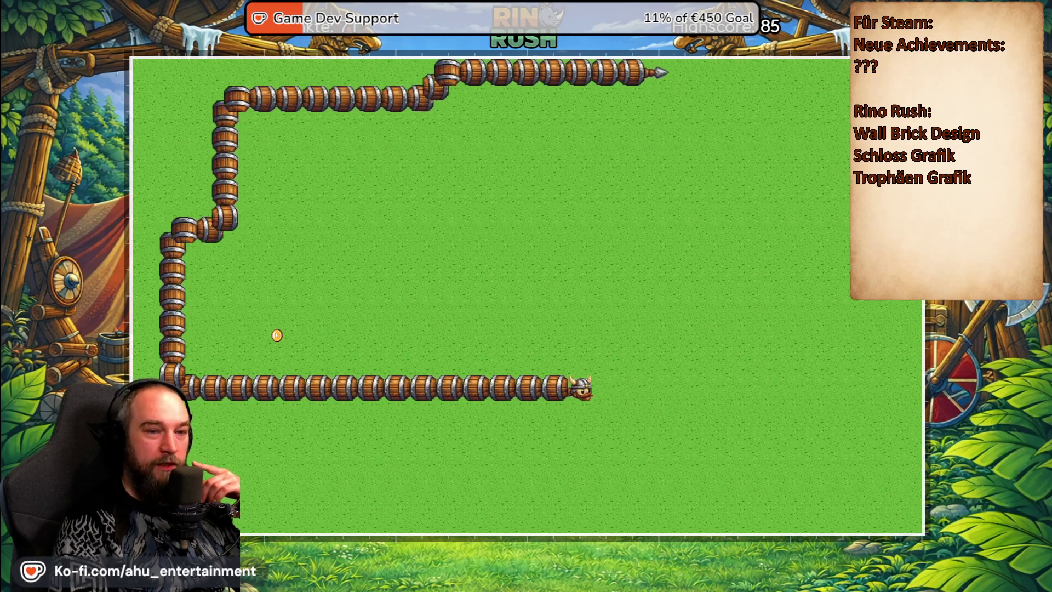
key("Up")
key("Left")
key("Up")
key("Right")
key("Up")
key("Left")
key("Down")
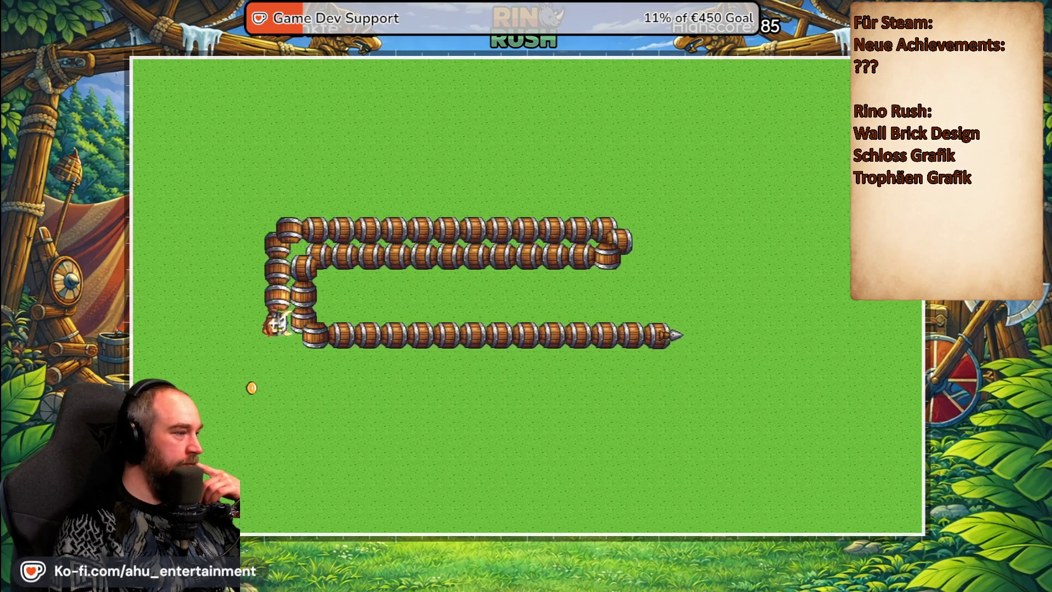
key("Left")
key("Up")
key("Right")
key("Up")
key("Left")
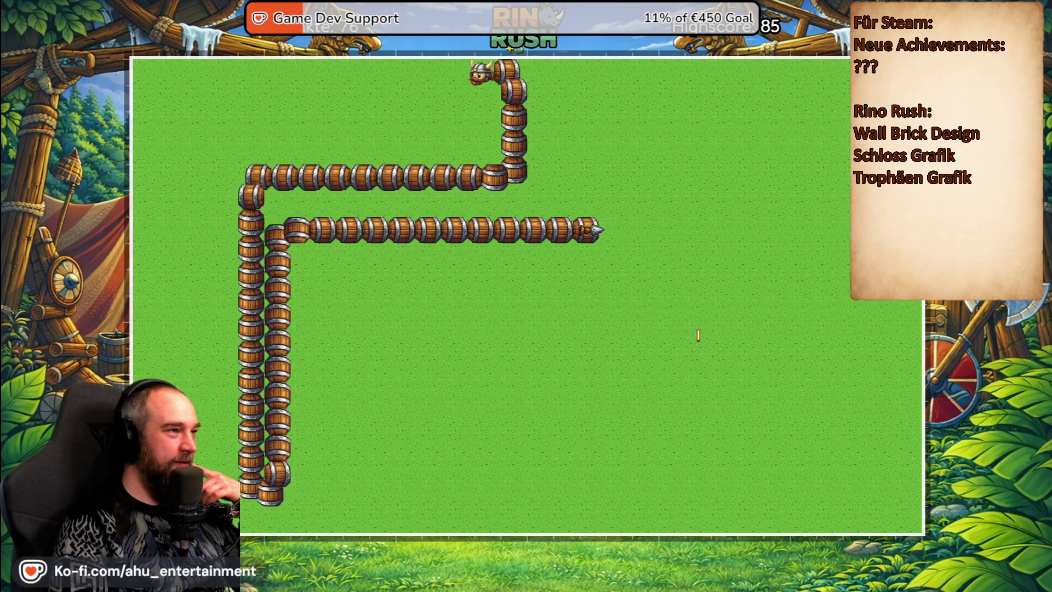
- Eat the last food on the right, pause the game, and bring Discord forward
key("Down")
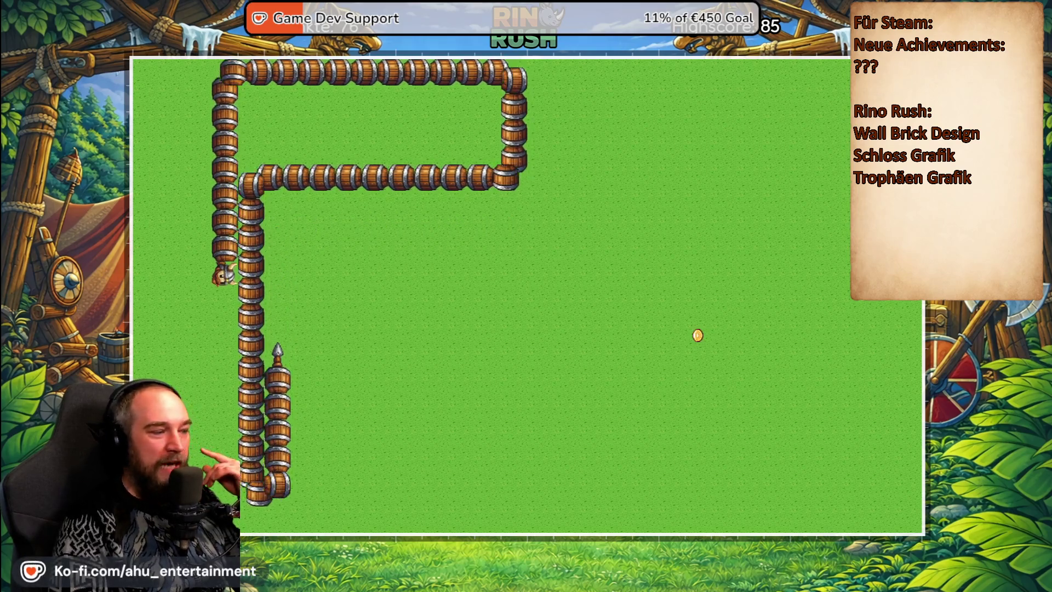
key("Right")
key("Up")
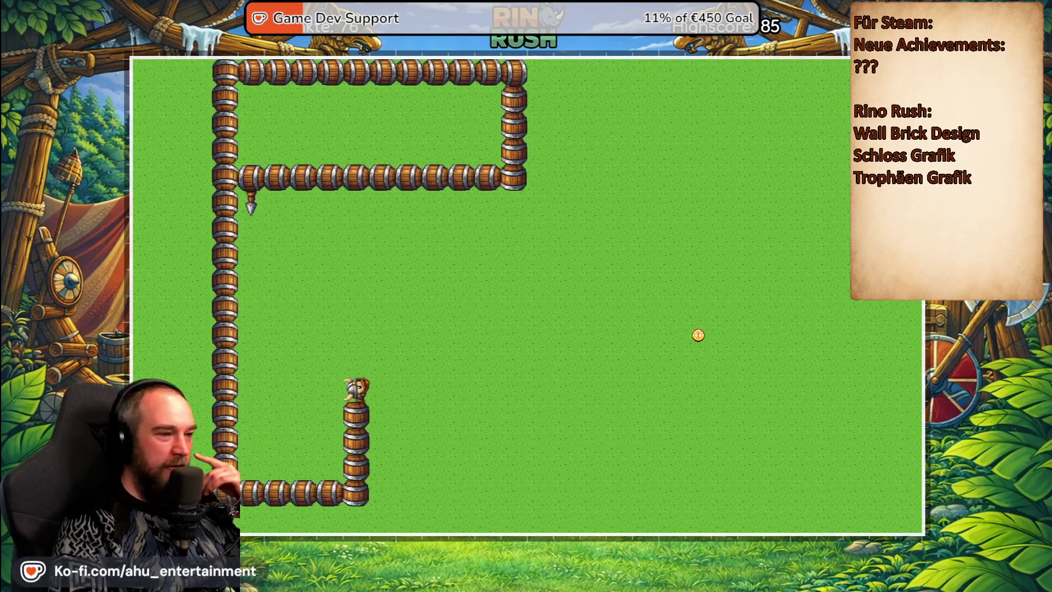
key("Right")
key("Up")
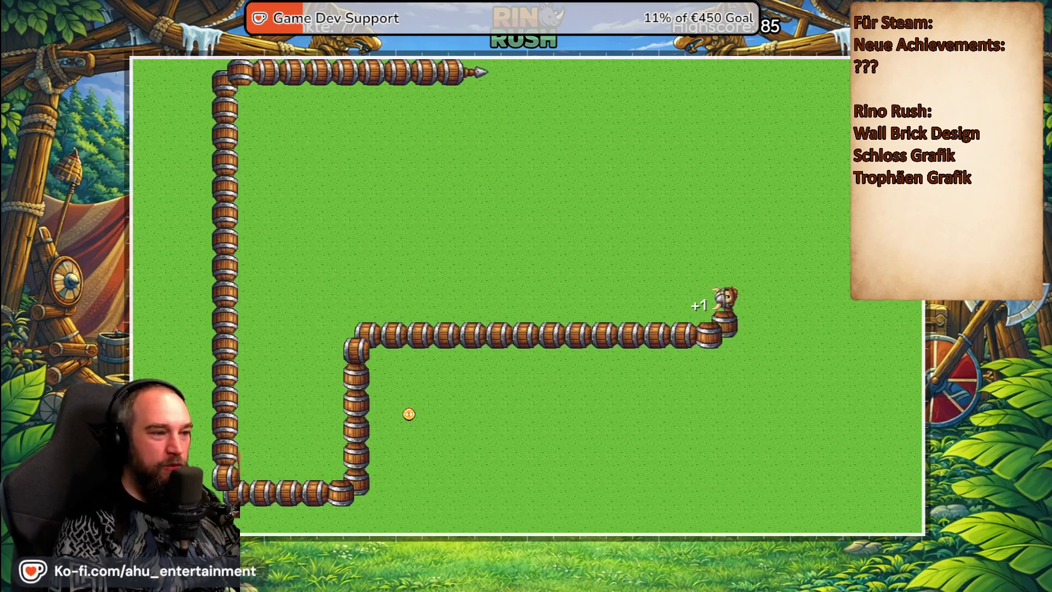
key("Right")
key("Down")
key("Escape")
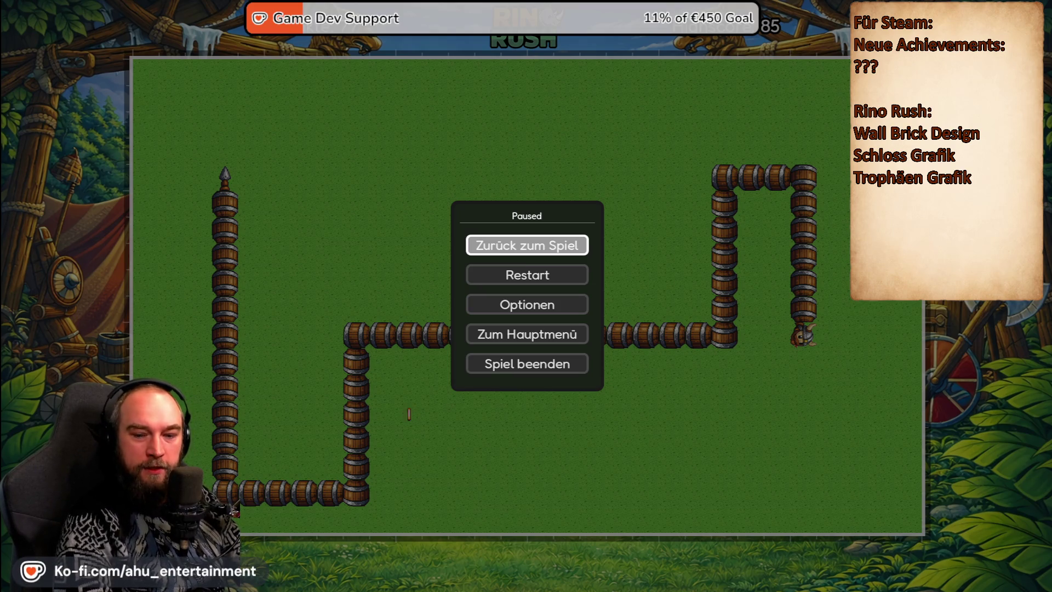
key("alt+Tab")
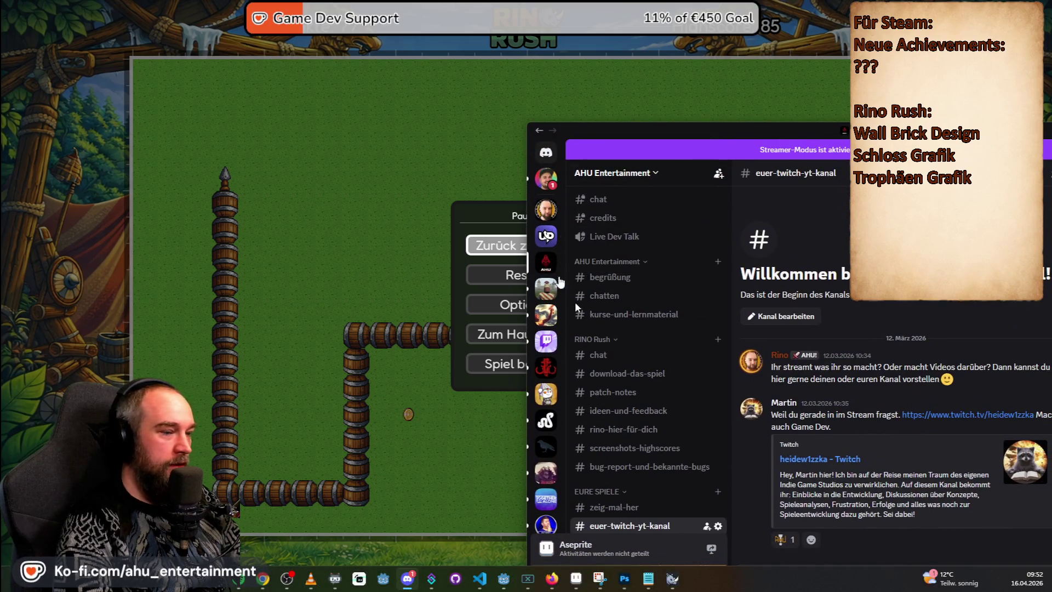
- Open Discord's #zeig-mal-her channel, move the window, and switch back to the paused game
scroll(647, 428, "down", 4)
left_click(639, 317)
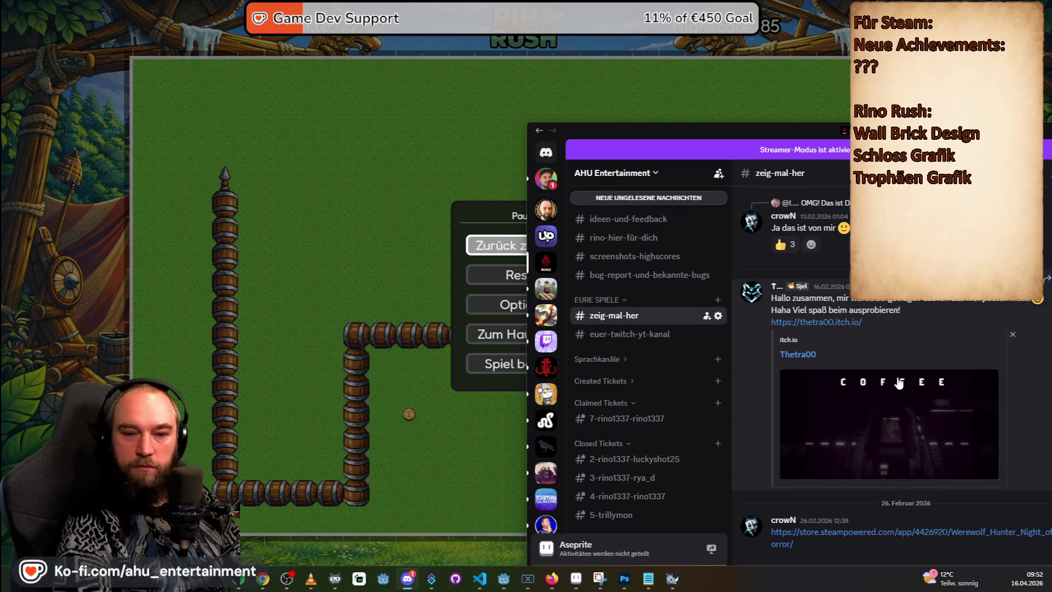
left_click_drag(829, 128, 662, 67)
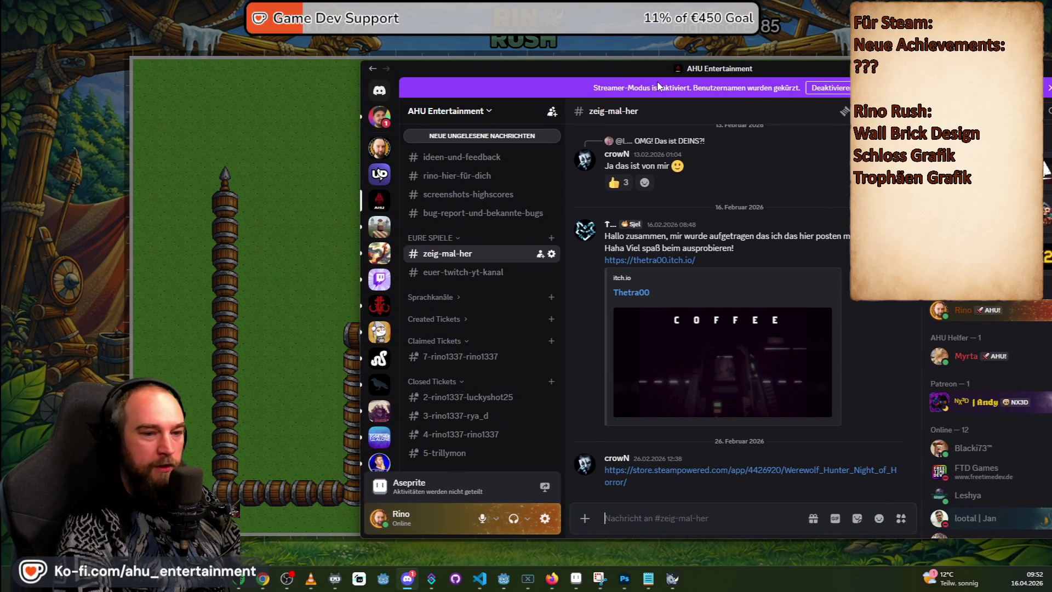
key("alt+Tab")
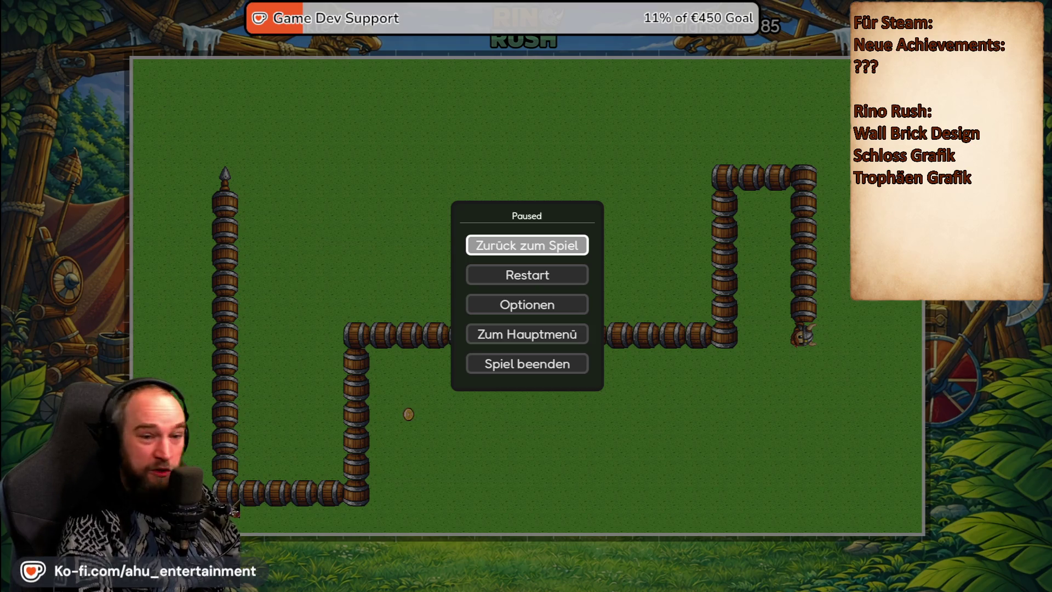
- Resume the Viking round and collect coins until Game Over at 80 points, then return to the main menu
left_click(549, 248)
key("Left")
key("Up")
key("Left")
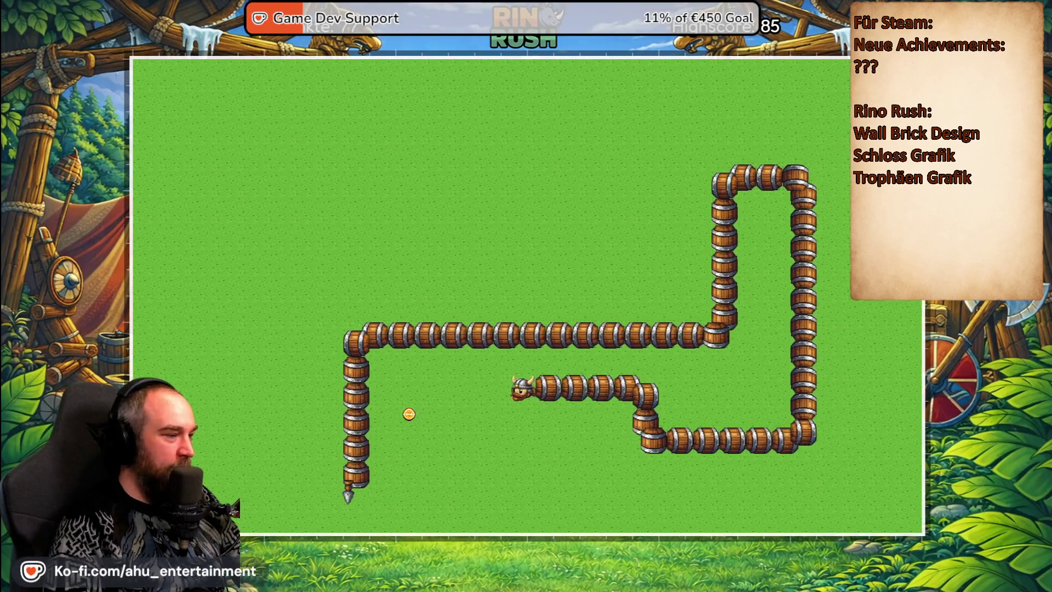
key("Down")
key("Left")
key("Up")
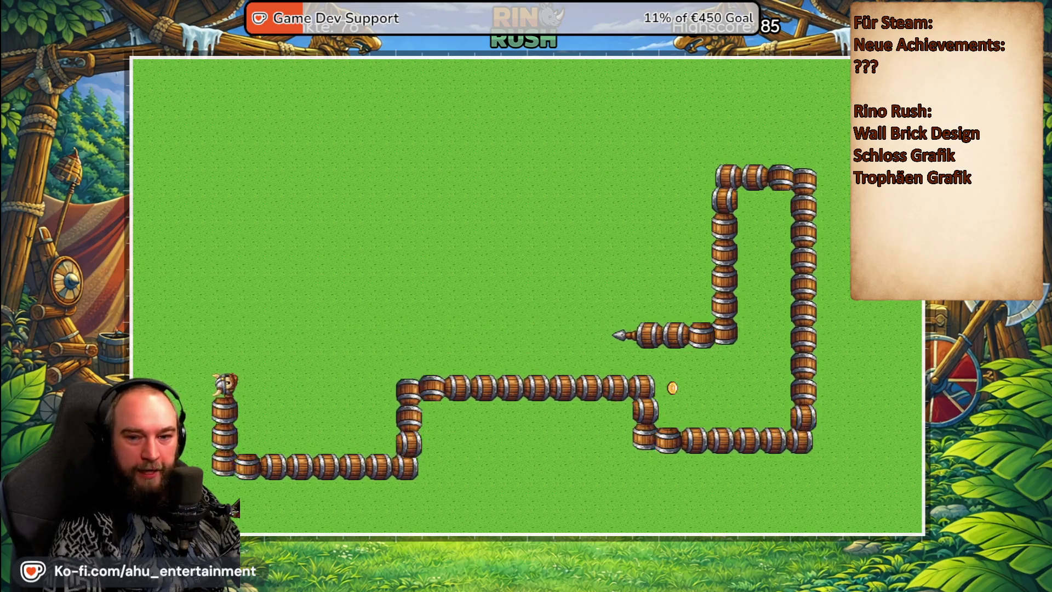
key("Right")
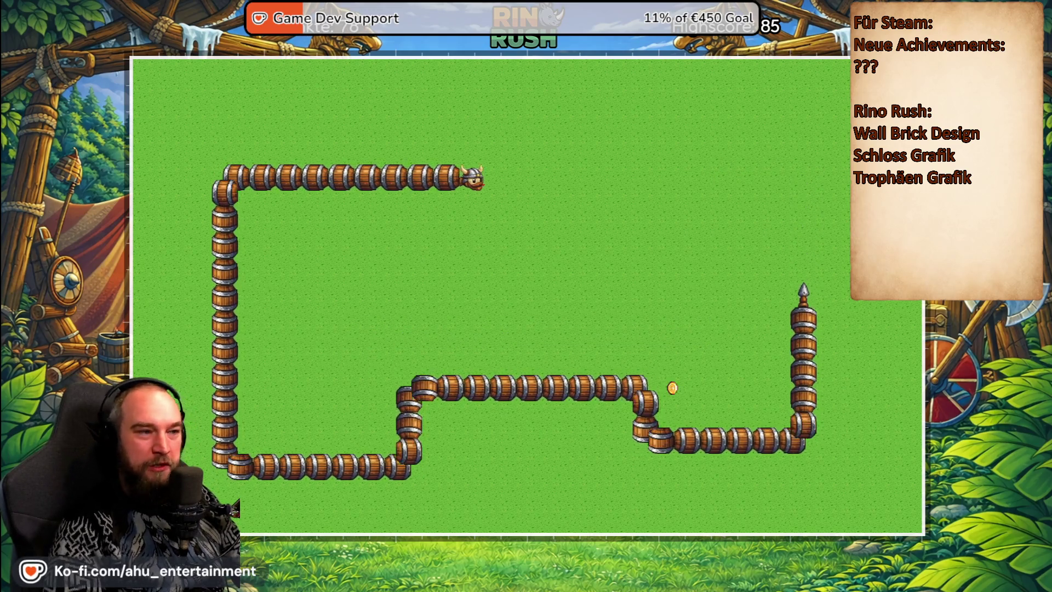
key("Down")
key("Right")
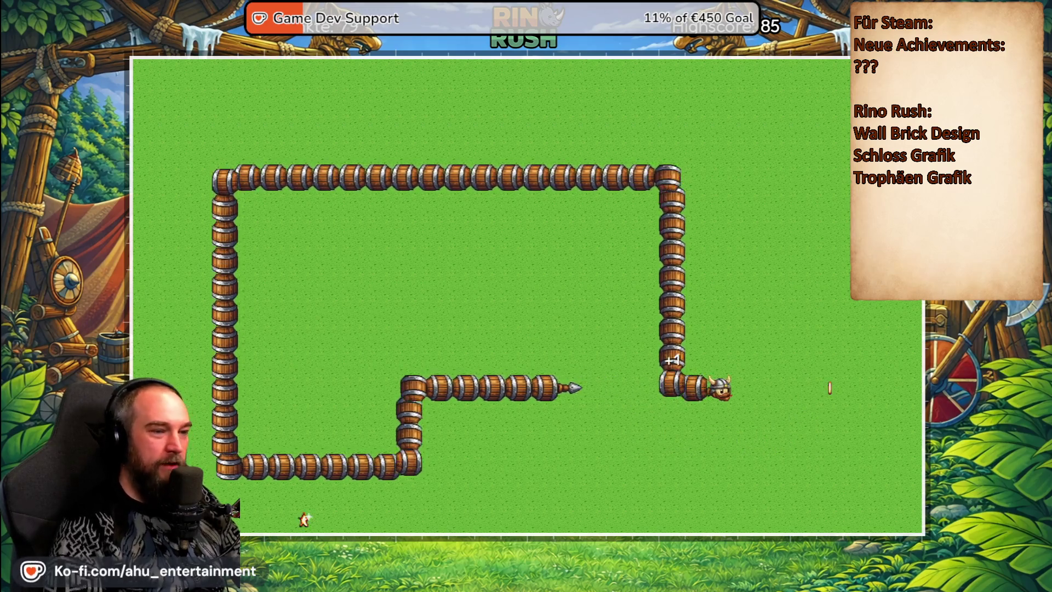
key("Down")
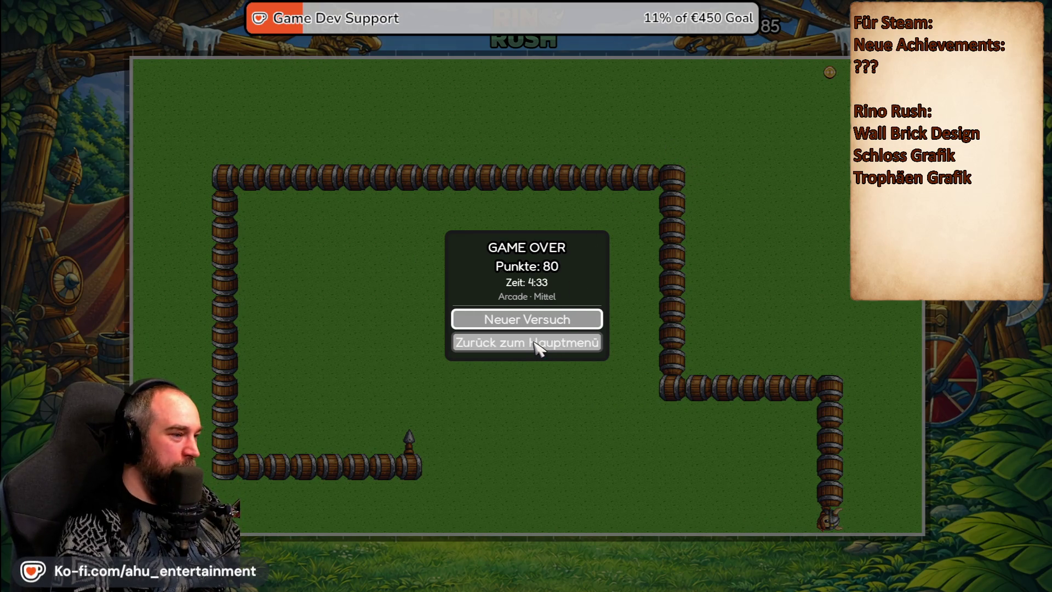
left_click(519, 349)
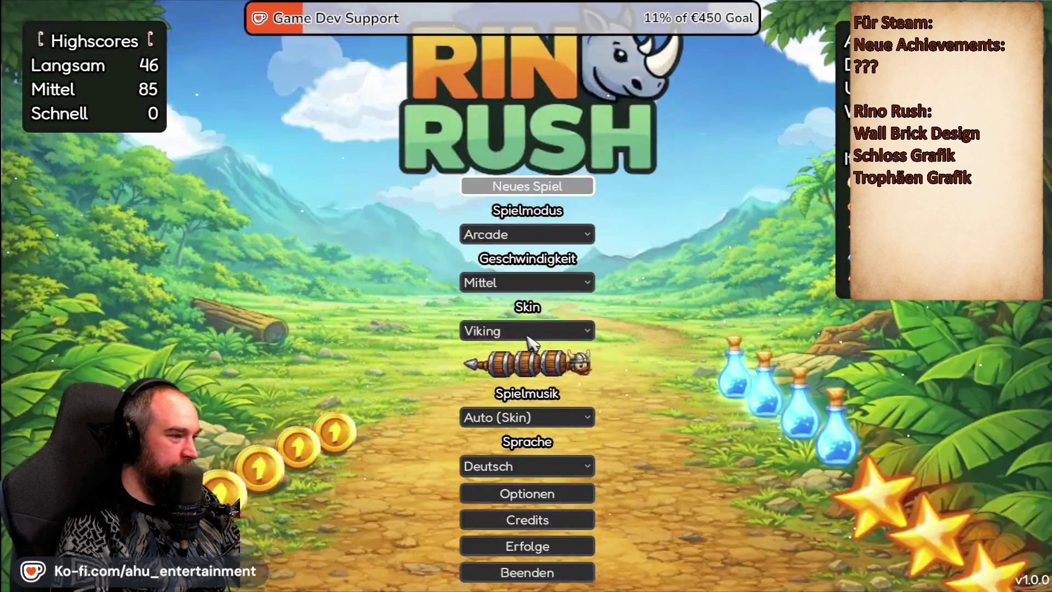
- Close the Rino Rush game window and pin Godot Engine to the taskbar
key("alt+F4")
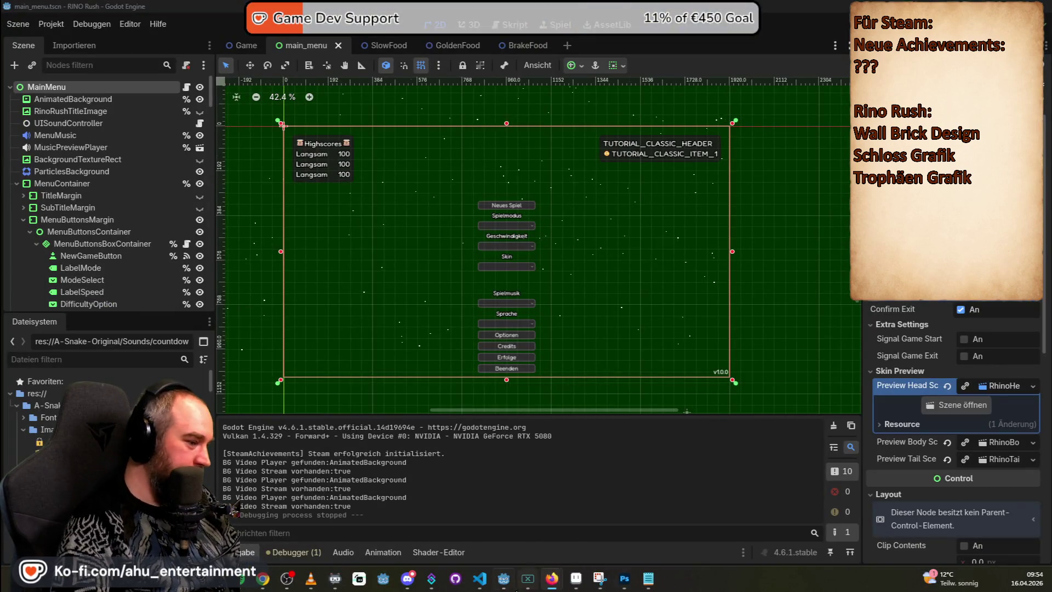
left_click(504, 580)
left_click(507, 583)
right_click(509, 584)
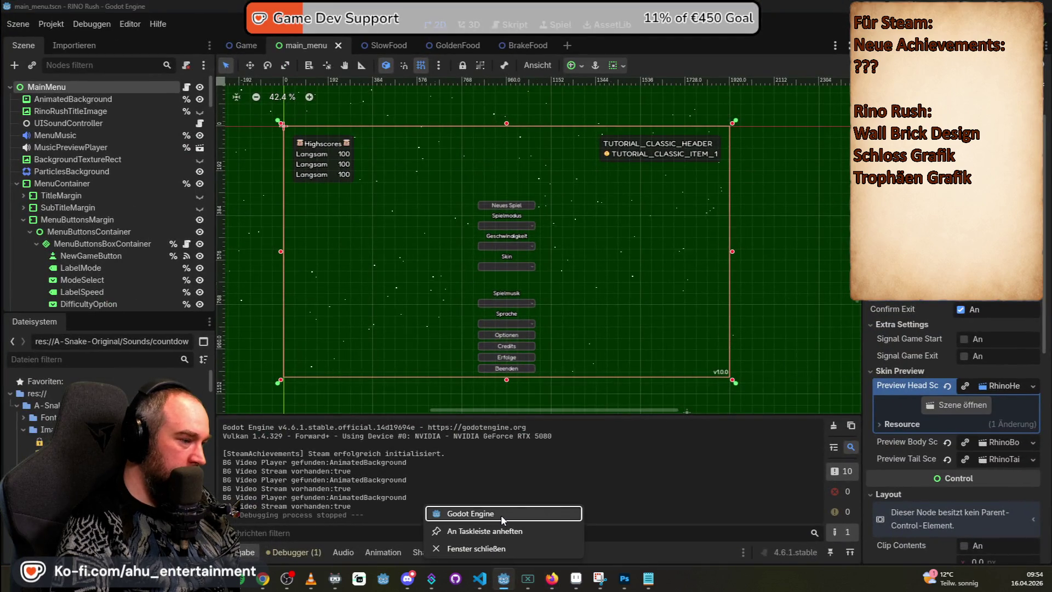
left_click(501, 531)
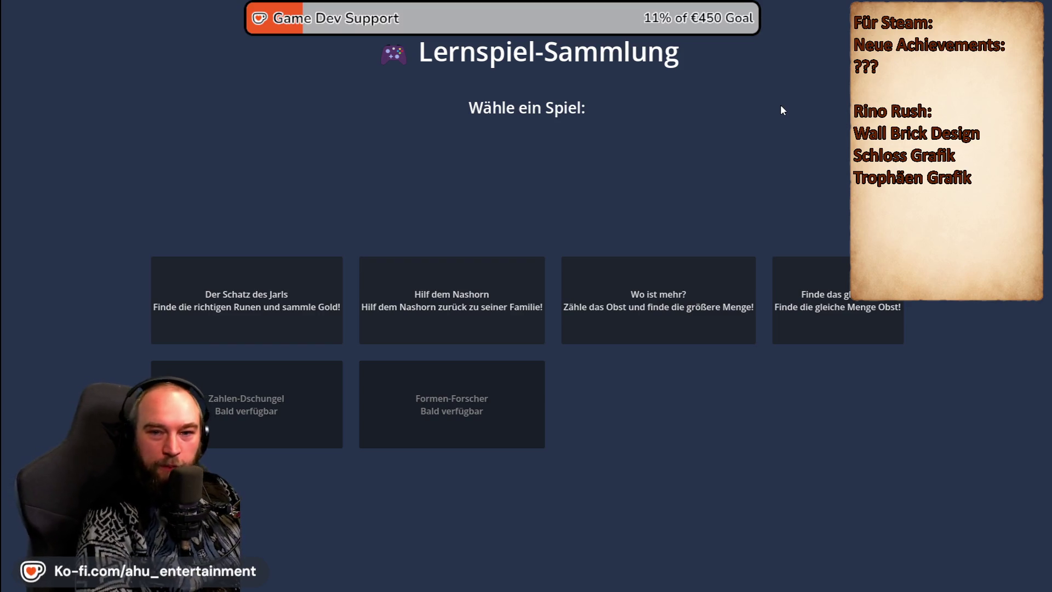
- Play a single-player round of Wo ist mehr?, picking the panels with more fruit
left_click(711, 277)
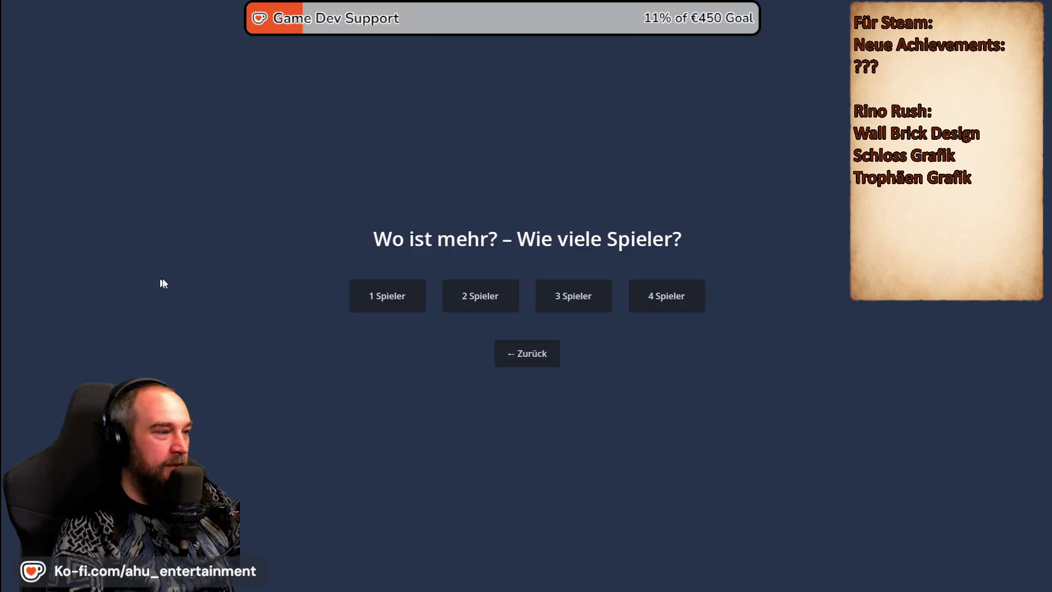
left_click(402, 297)
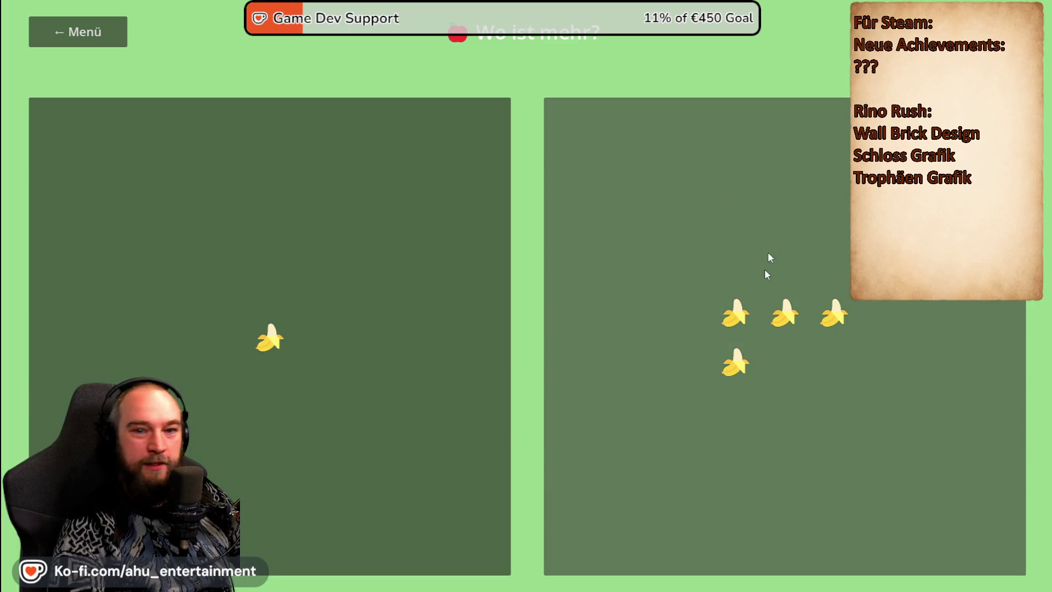
left_click(786, 362)
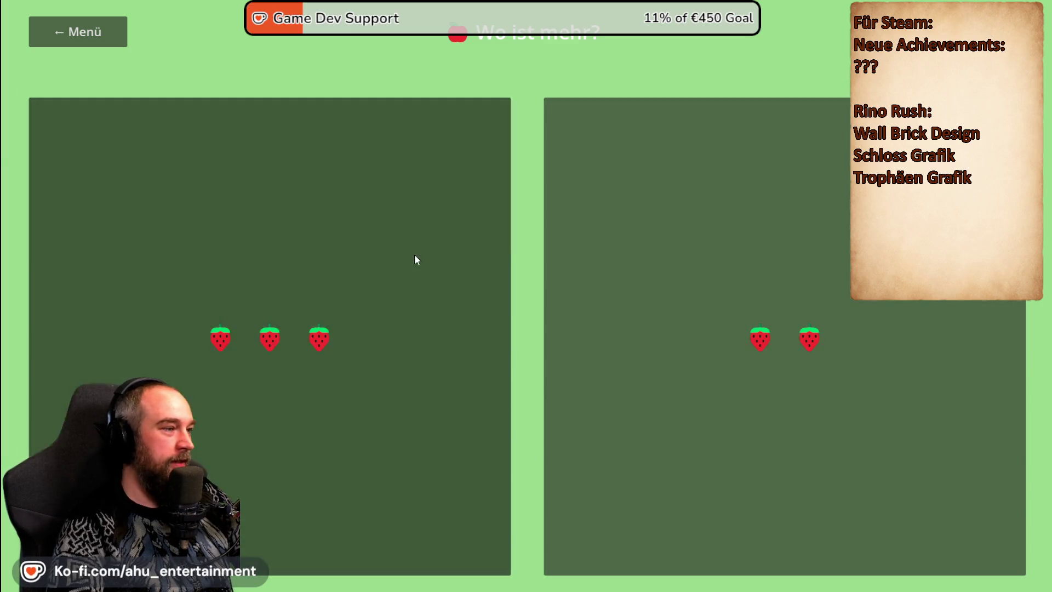
left_click(415, 256)
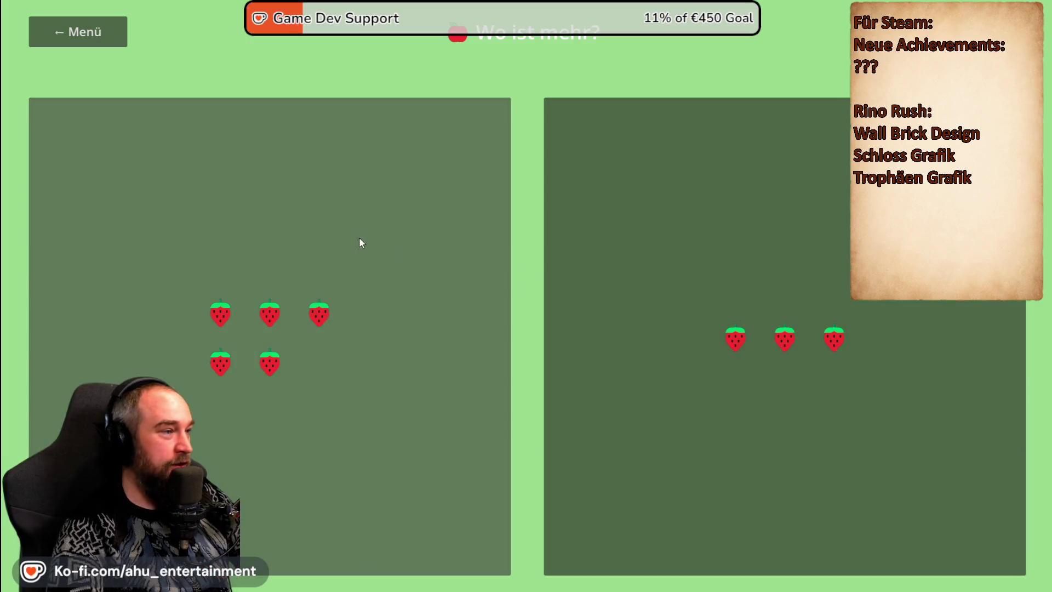
left_click(359, 239)
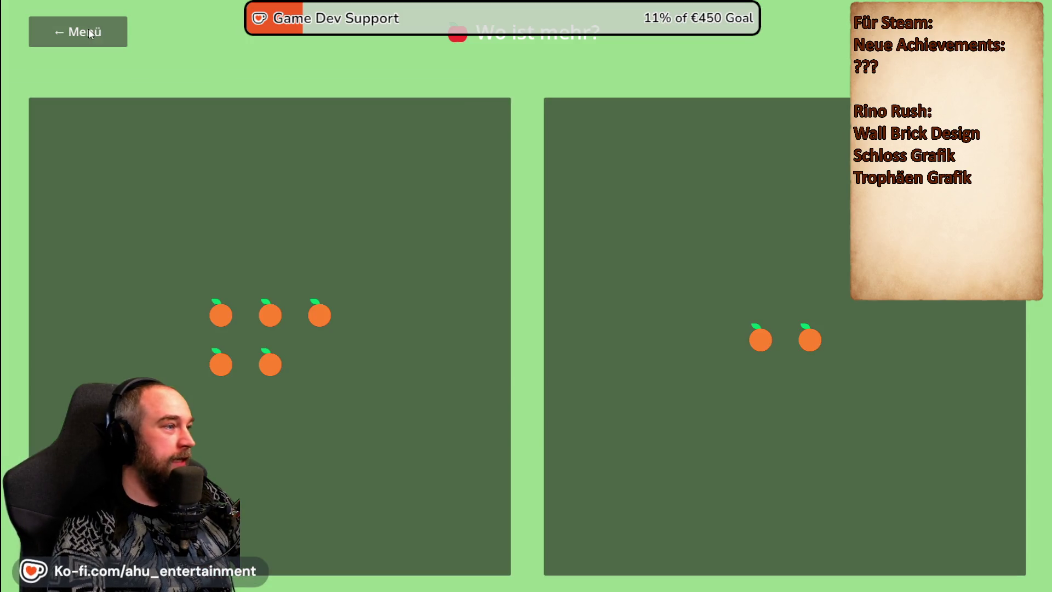
left_click(89, 32)
- Try Finde das gleiche, then open Der Schatz des Jarls
left_click(817, 296)
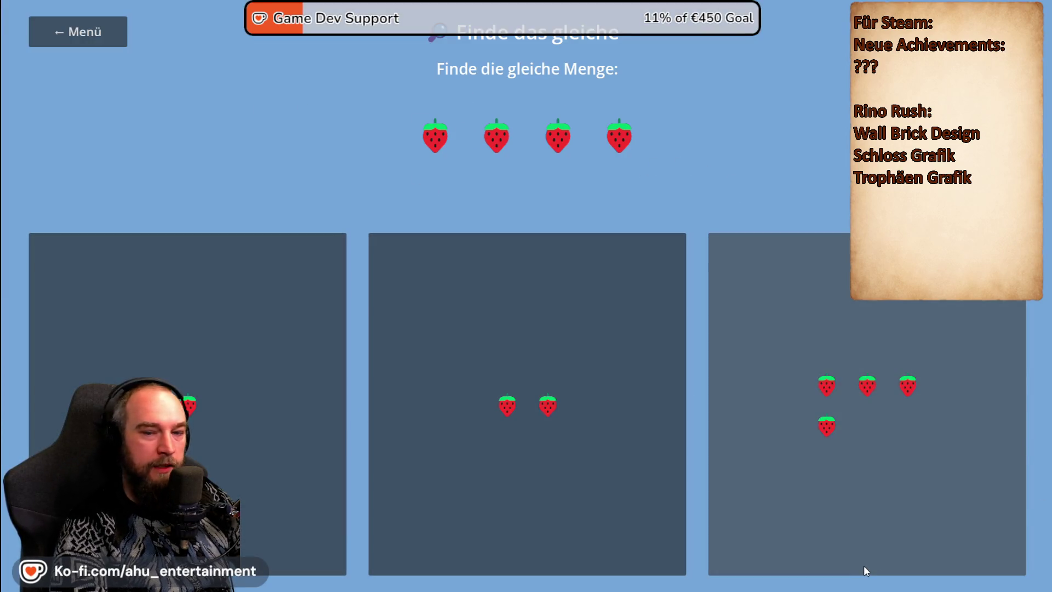
left_click(102, 34)
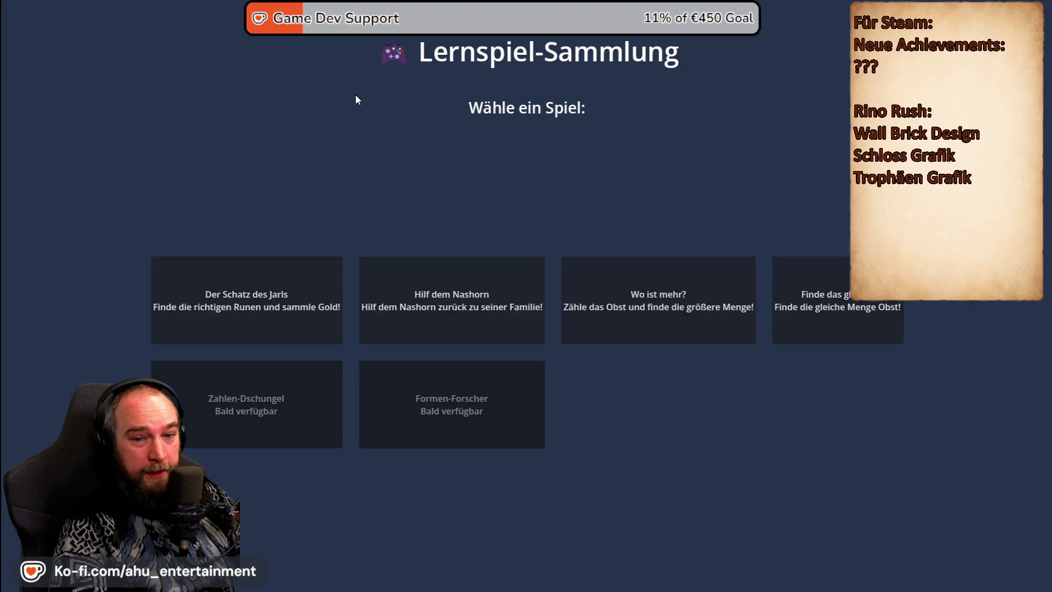
left_click(249, 279)
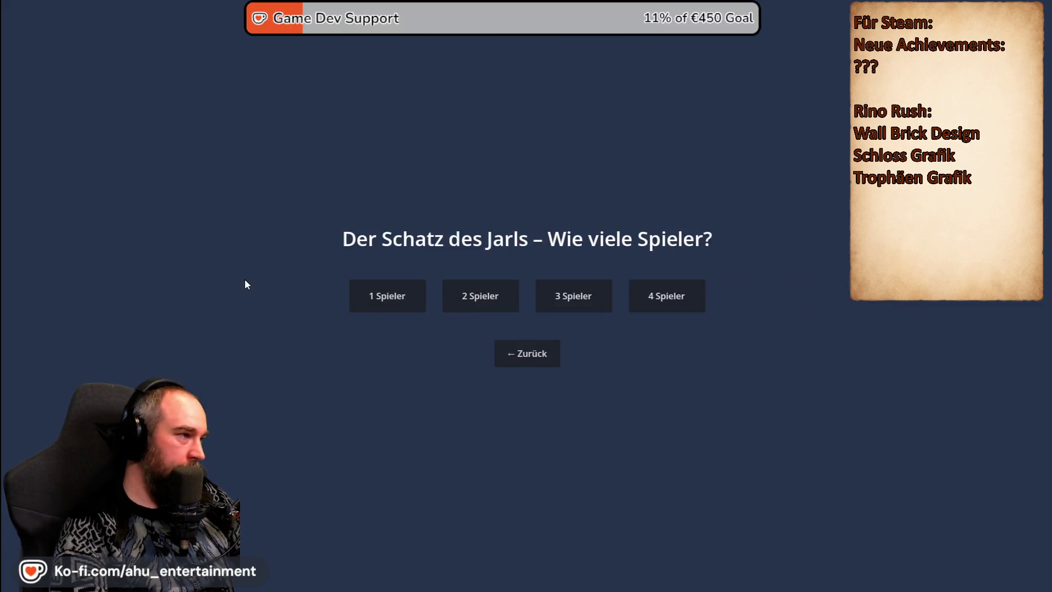
- Start a two-player game and flip runestones to reveal Wolf and Bär and earn coins
left_click(492, 302)
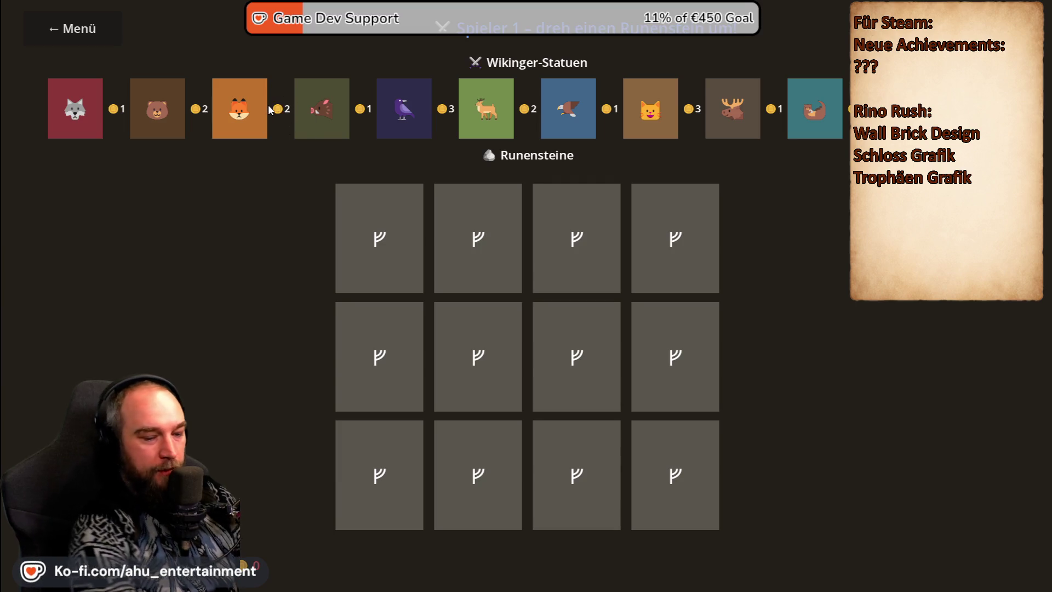
left_click(383, 237)
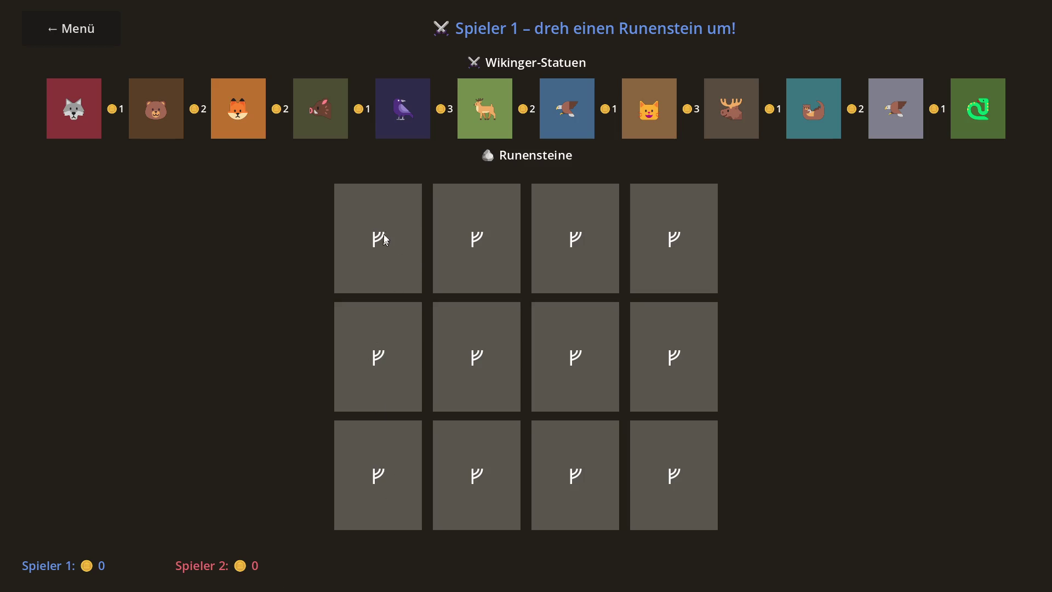
left_click(386, 370)
left_click(494, 265)
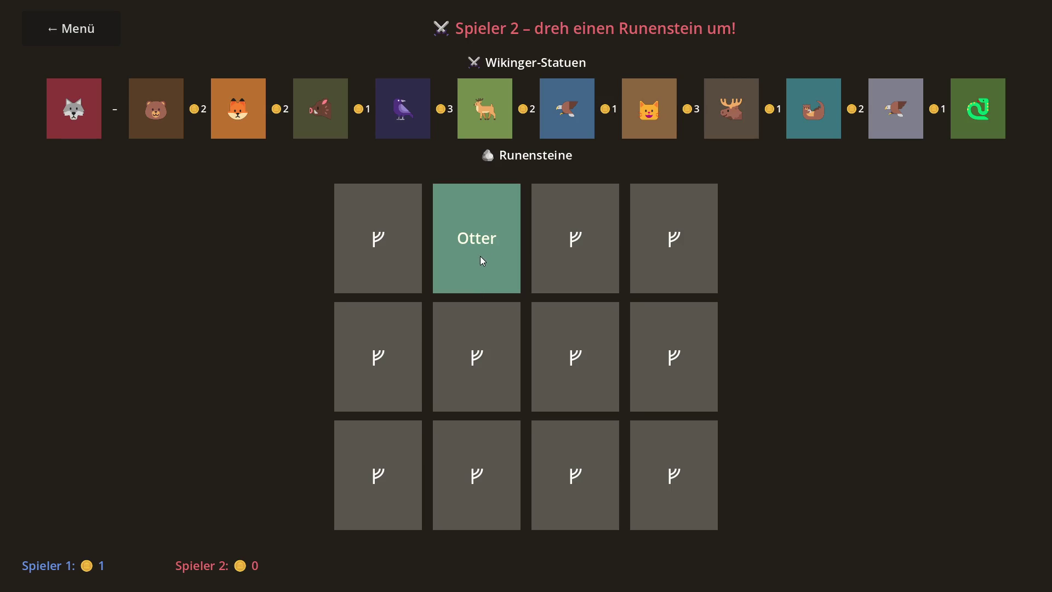
left_click(685, 279)
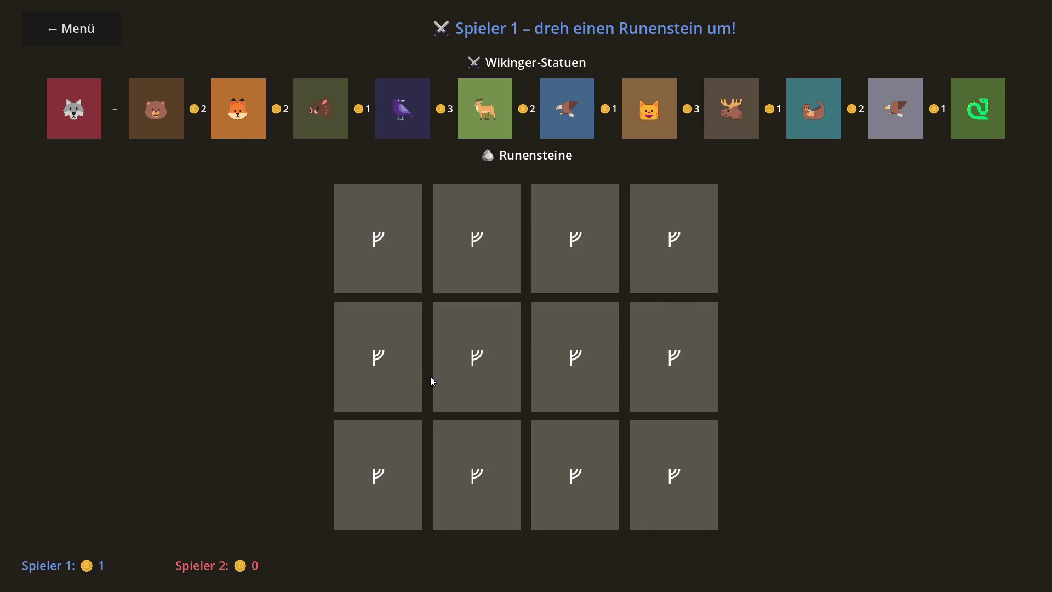
left_click(395, 356)
left_click(679, 206)
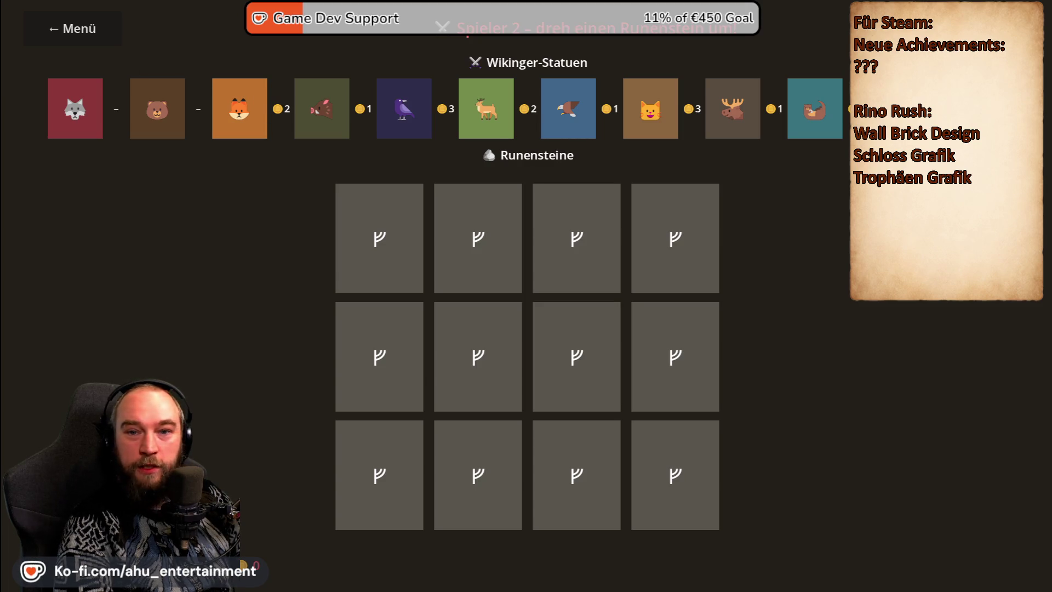
key("alt+Tab")
- View the carved Viking animal statues picture full size and zoom in
left_click(658, 295)
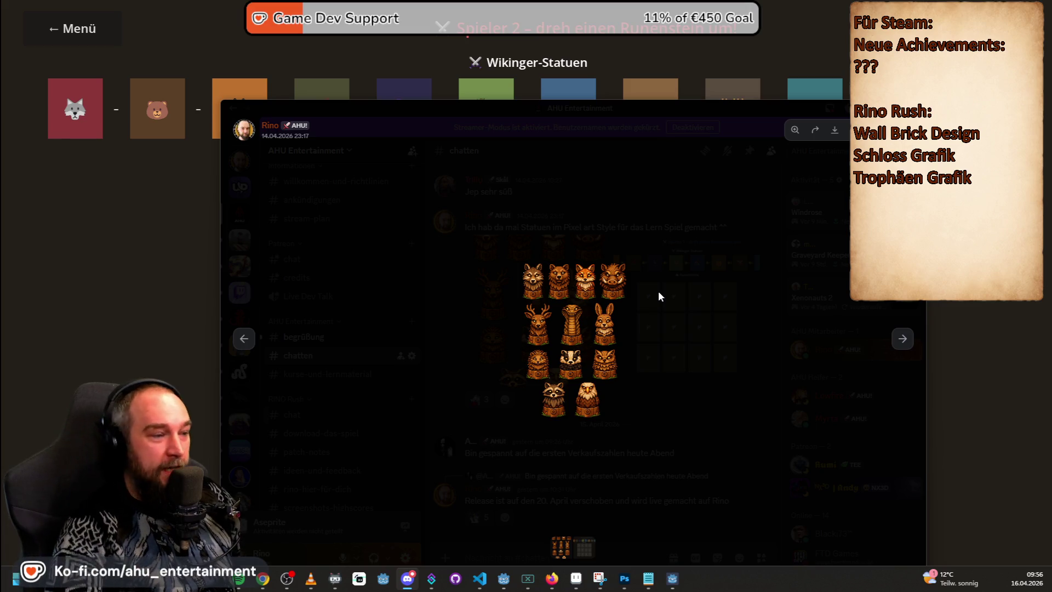
left_click(550, 341)
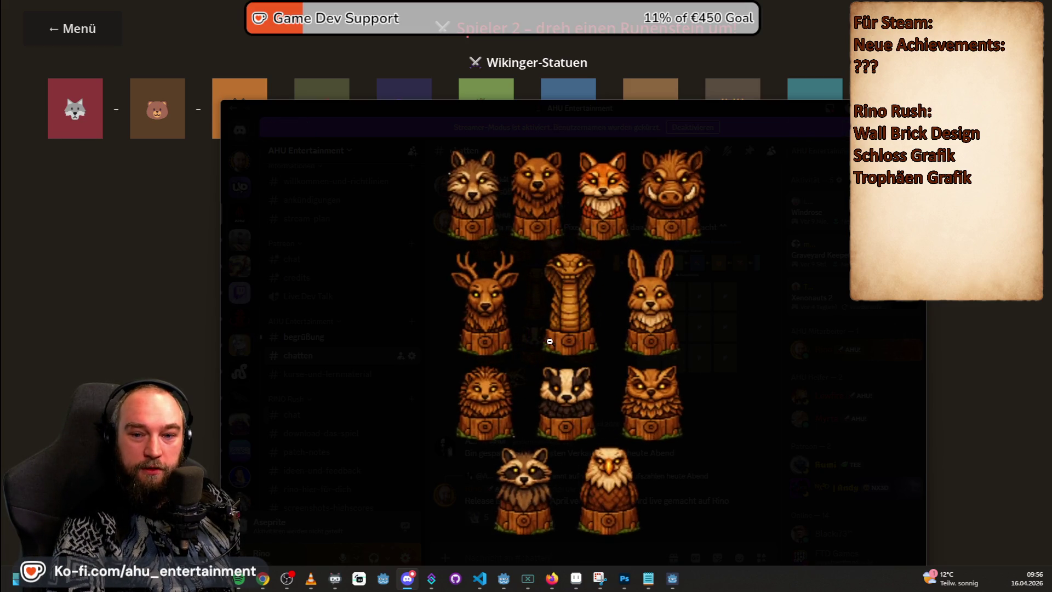
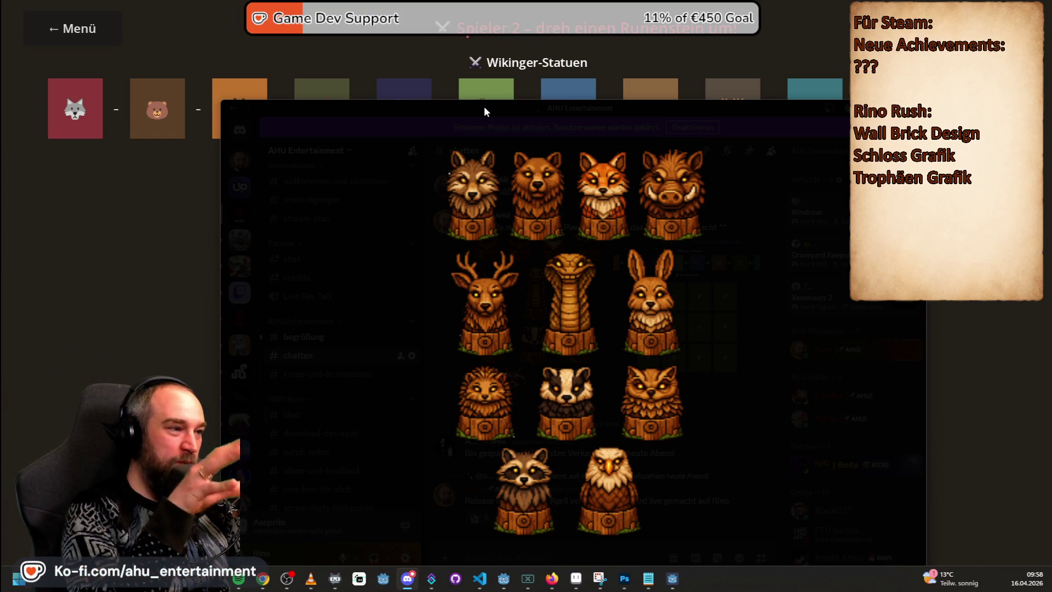
- Lower the Discord window and close the enlarged Viking statue sprite image
mouse_move(501, 105)
left_mouse_down()
mouse_move(547, 195)
mouse_move(499, 219)
left_mouse_up()
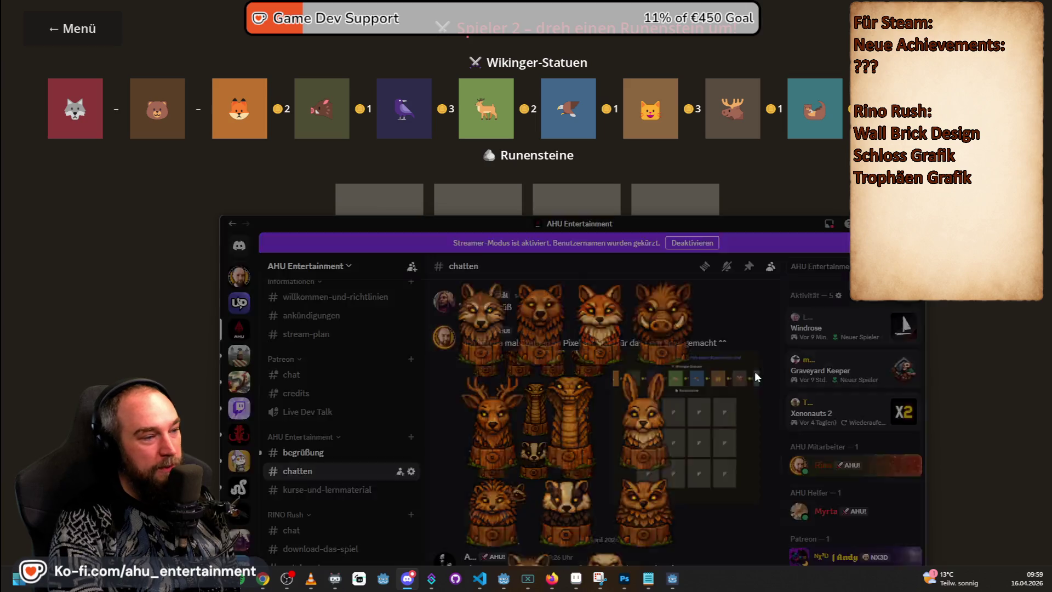
left_click(761, 376)
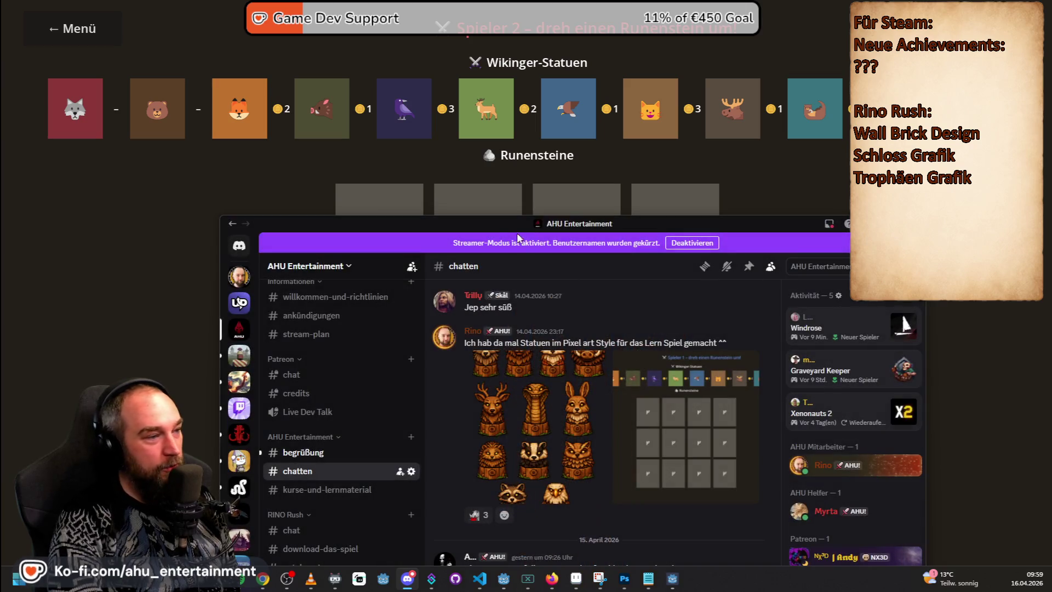
- Bring the rune-stone game forward, flip the middle-right stone to reveal Schlange, then close the game
key("alt+Tab")
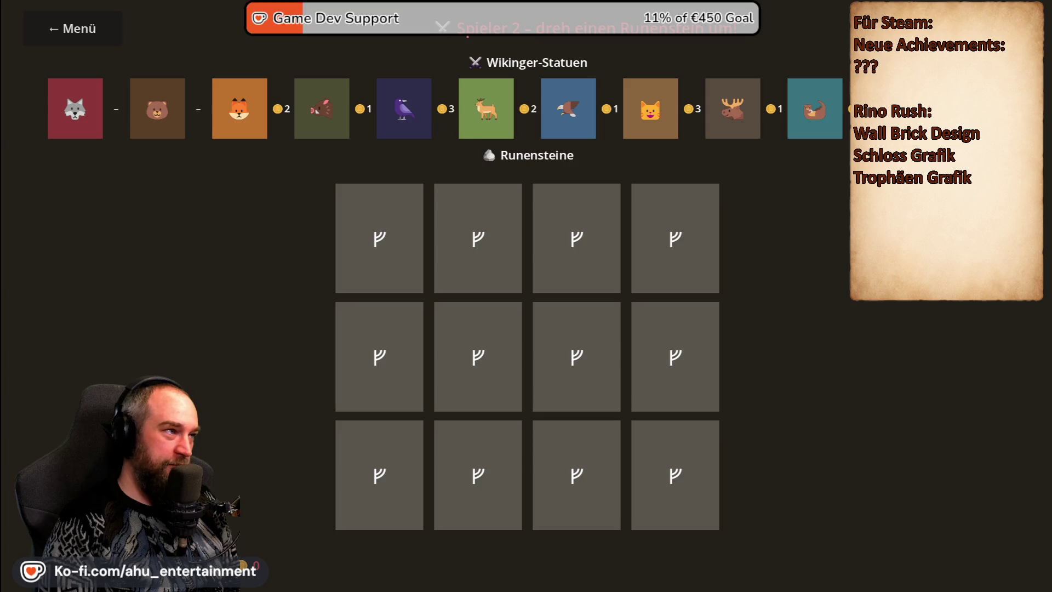
left_click(634, 371)
key("alt+F4")
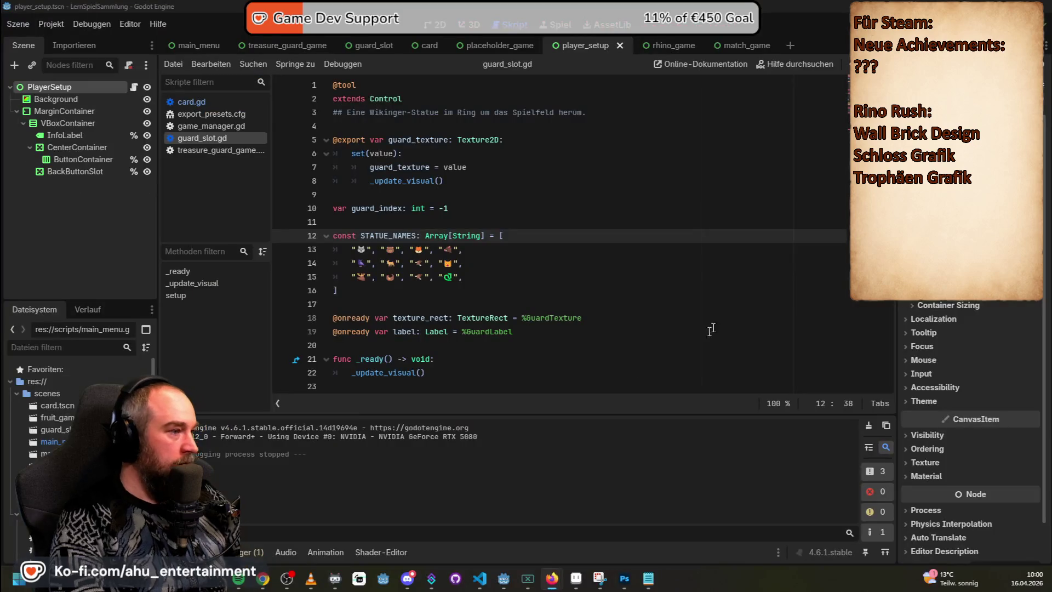
- Switch to the RINO Rush project and bring the Notepad main-menu notes to the front
key("alt+Tab")
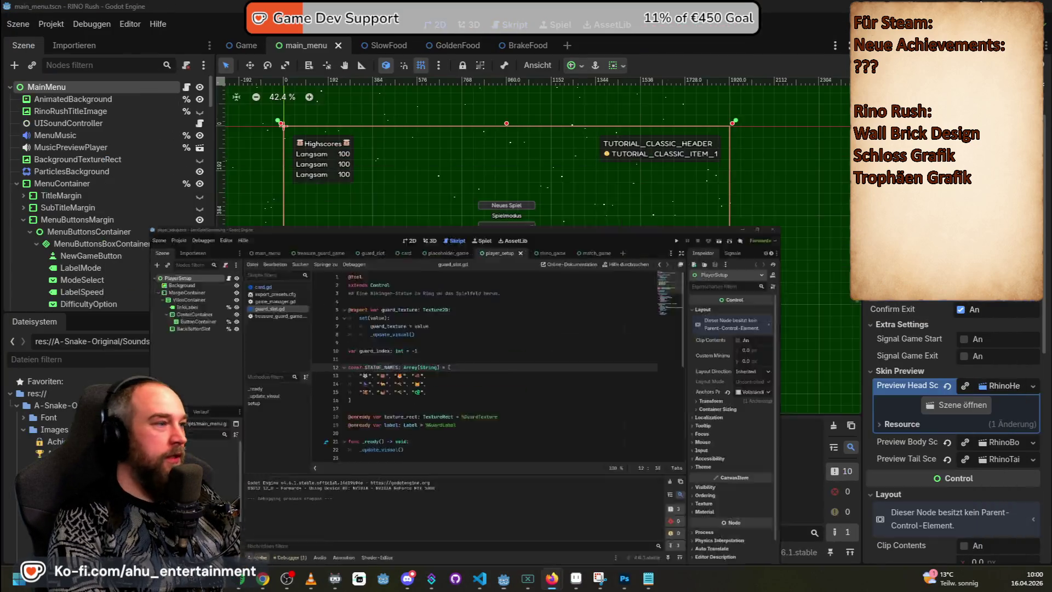
scroll(511, 290, "up", 4)
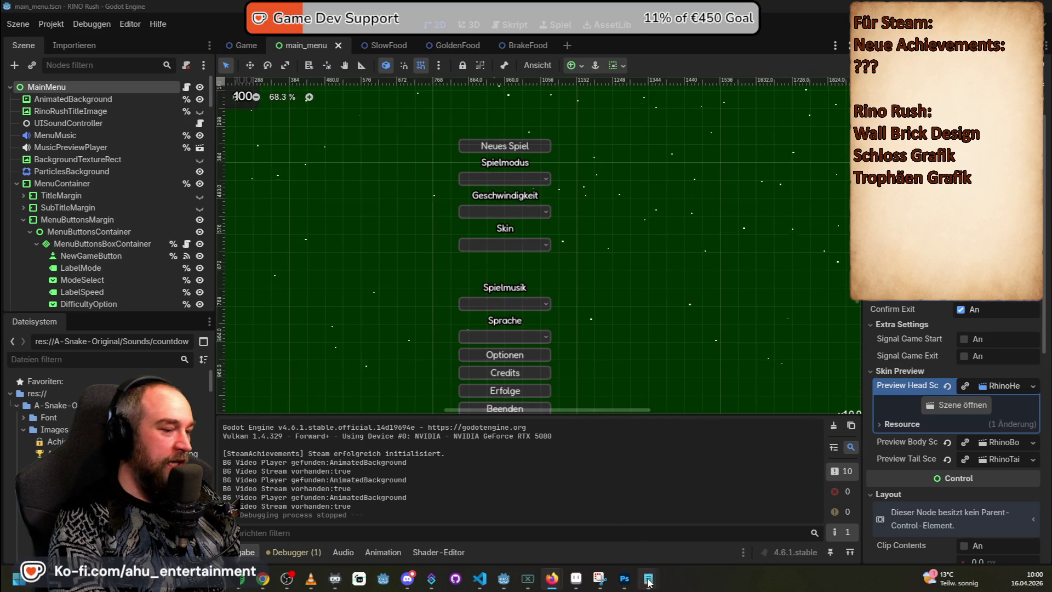
mouse_move(648, 578)
left_click(728, 491)
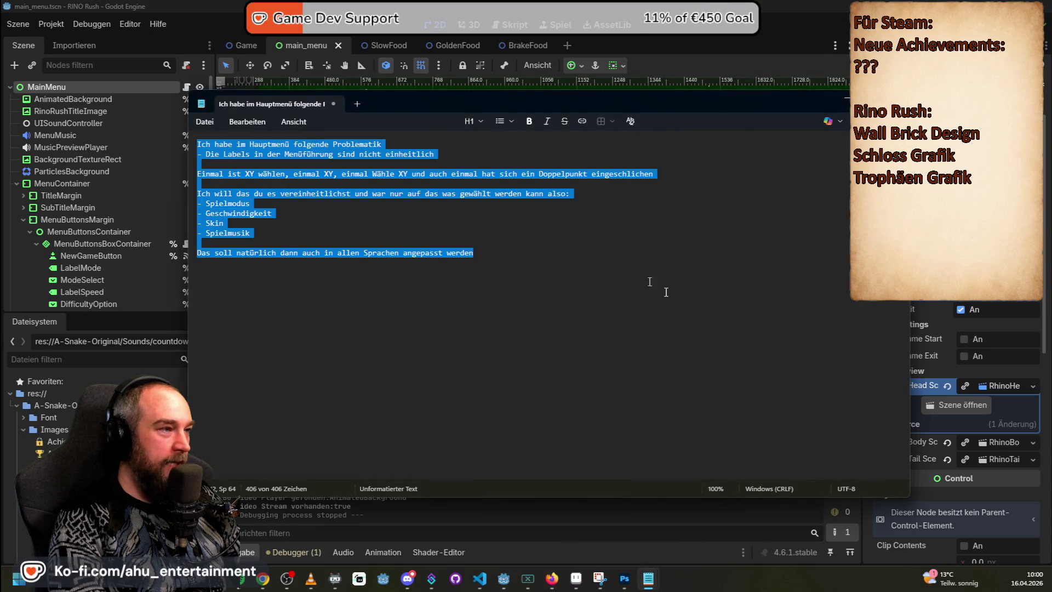
- Open a new untitled Notepad tab, focus it, and move the window slightly lower
left_click(357, 104)
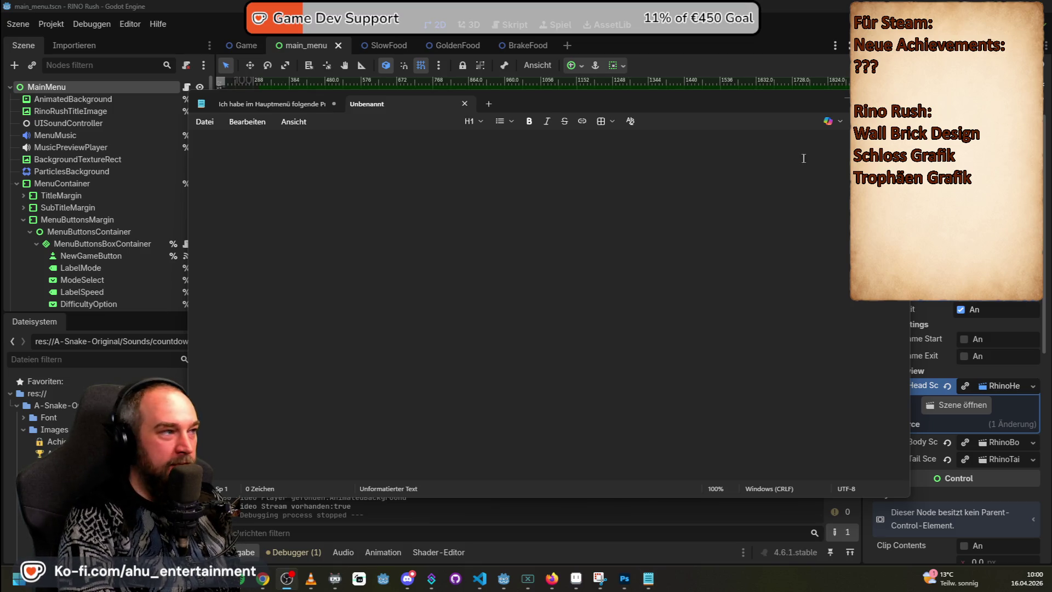
left_click(670, 316)
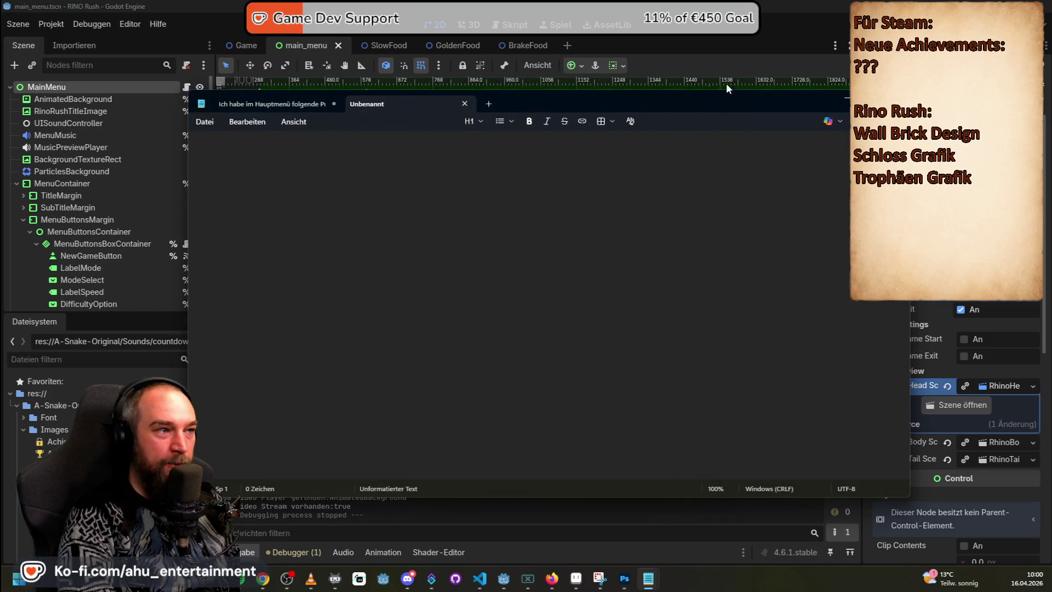
left_click_drag(643, 99, 656, 132)
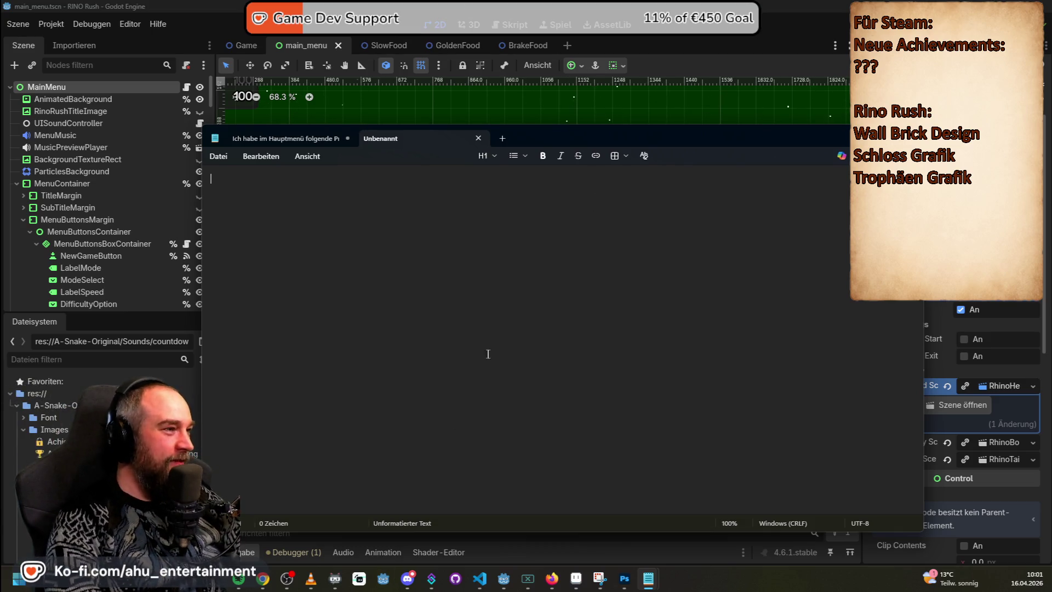
- Write a 'Folgende Problematik' heading explaining the achievement system uses font padlock and trophy emojis
type("Folgende Probvl")
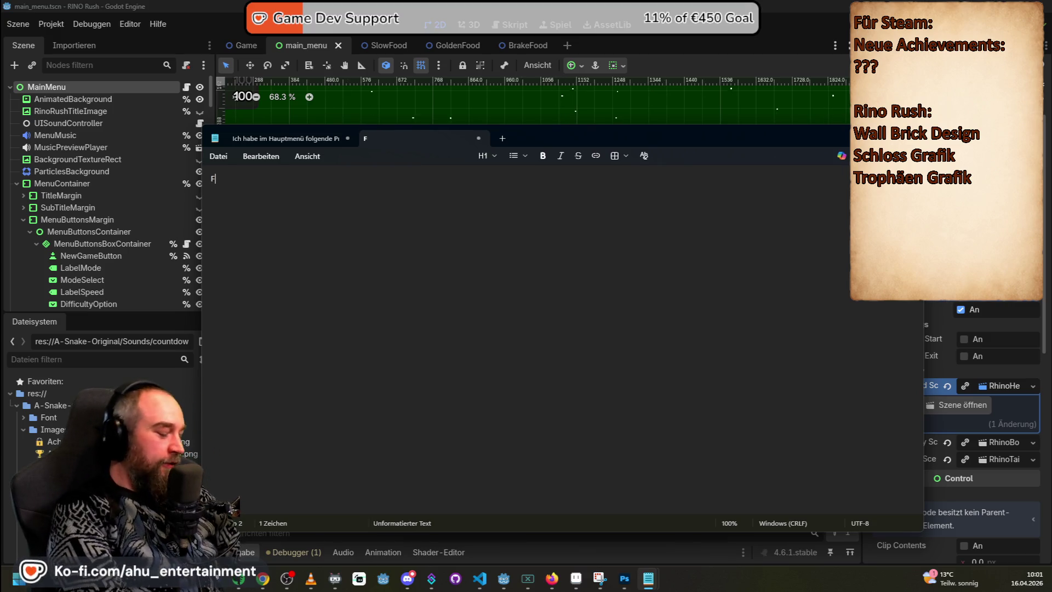
key("BackSpace")
key("BackSpace")
type("lke")
type("matik")
key("Return")
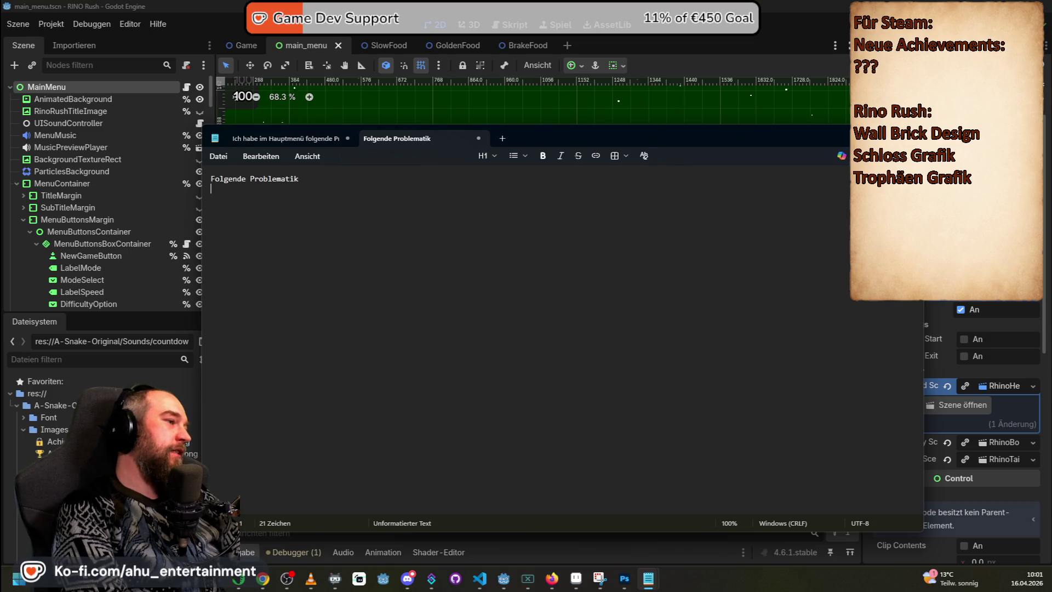
type("Das Achievew")
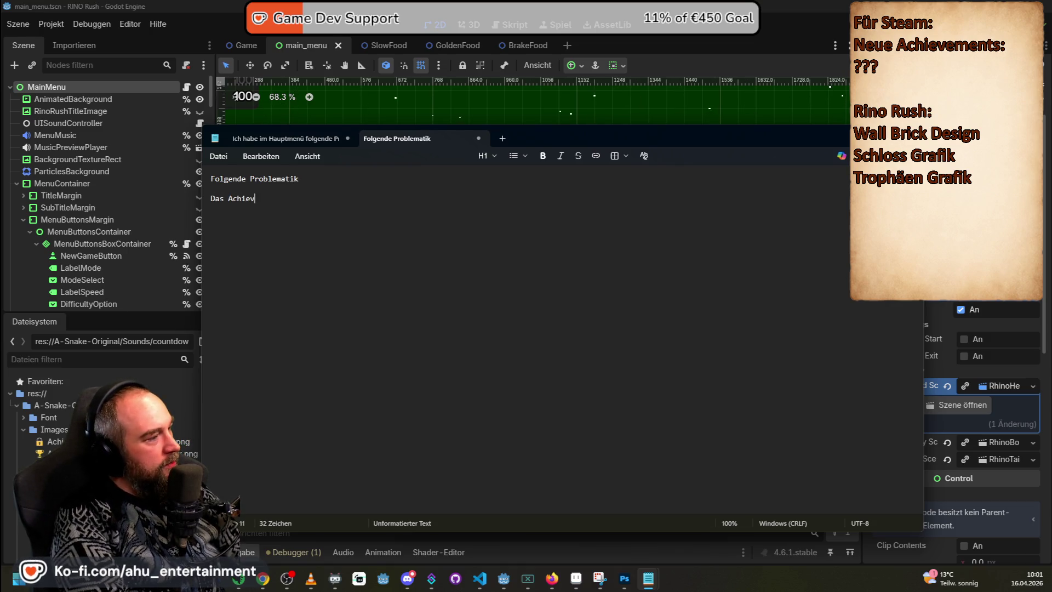
type("ments ")
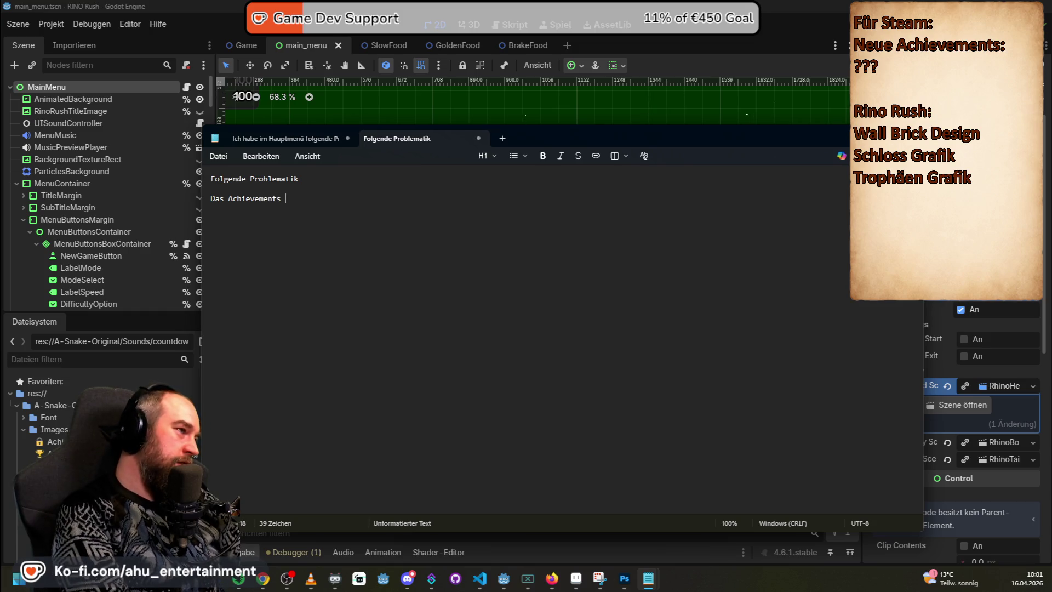
key("BackSpace")
key("BackSpace")
type(" System ")
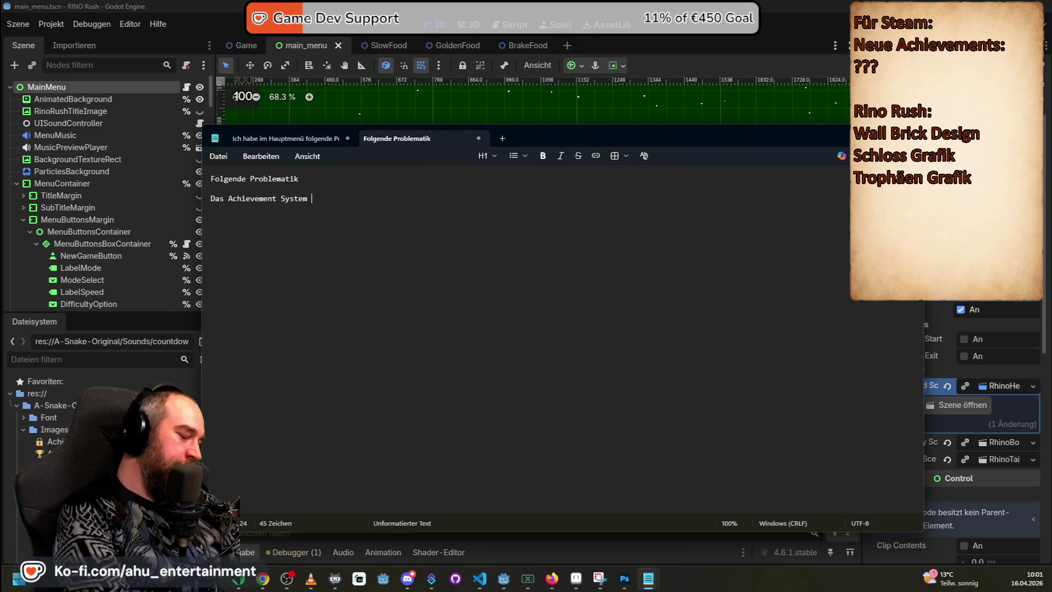
type("hat ymbole dafür wenn ein achie")
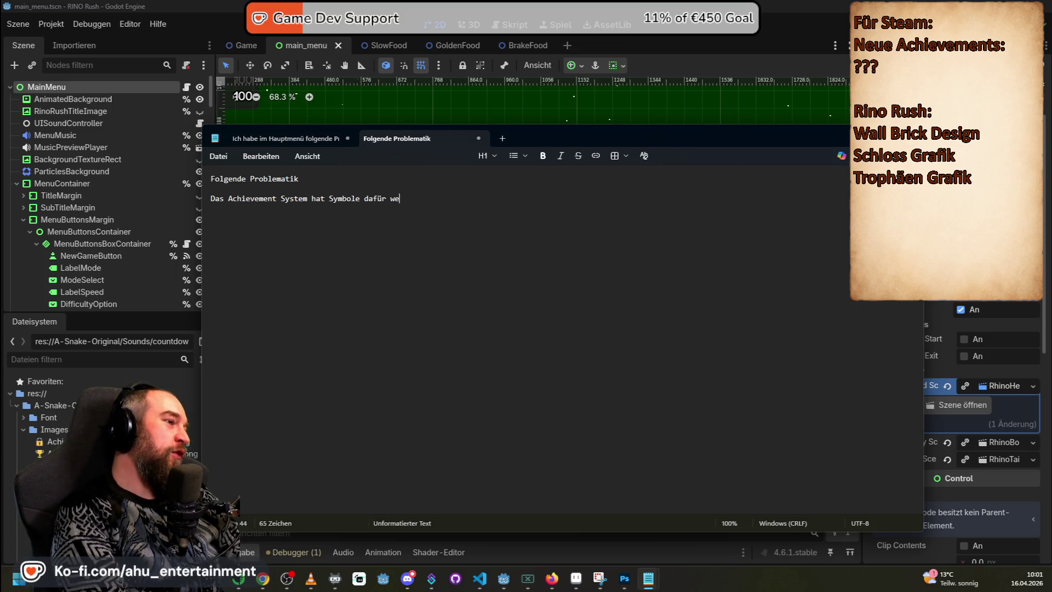
type("vment noch ")
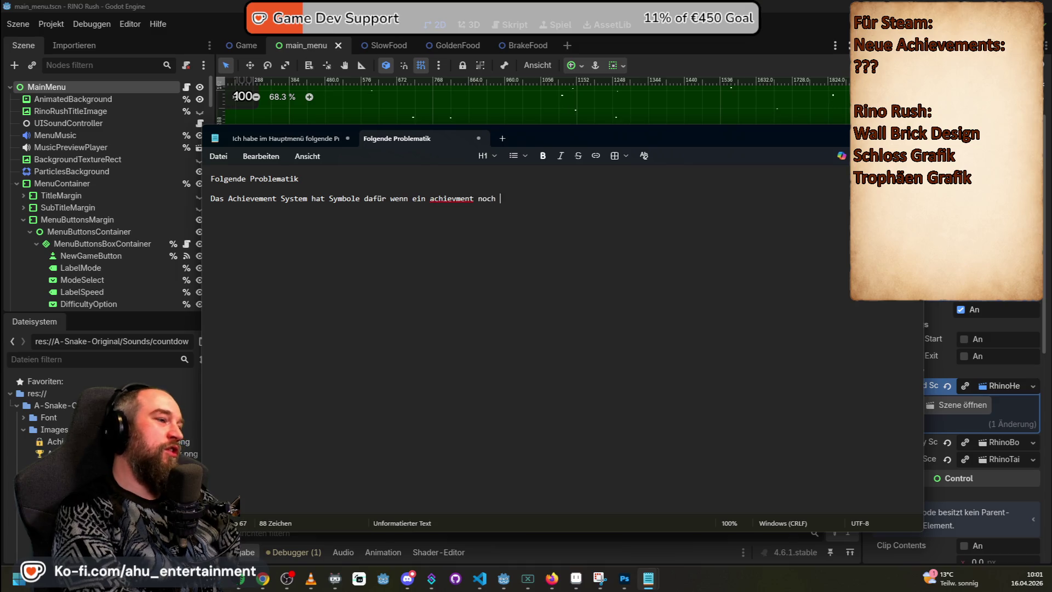
type("nicht fr")
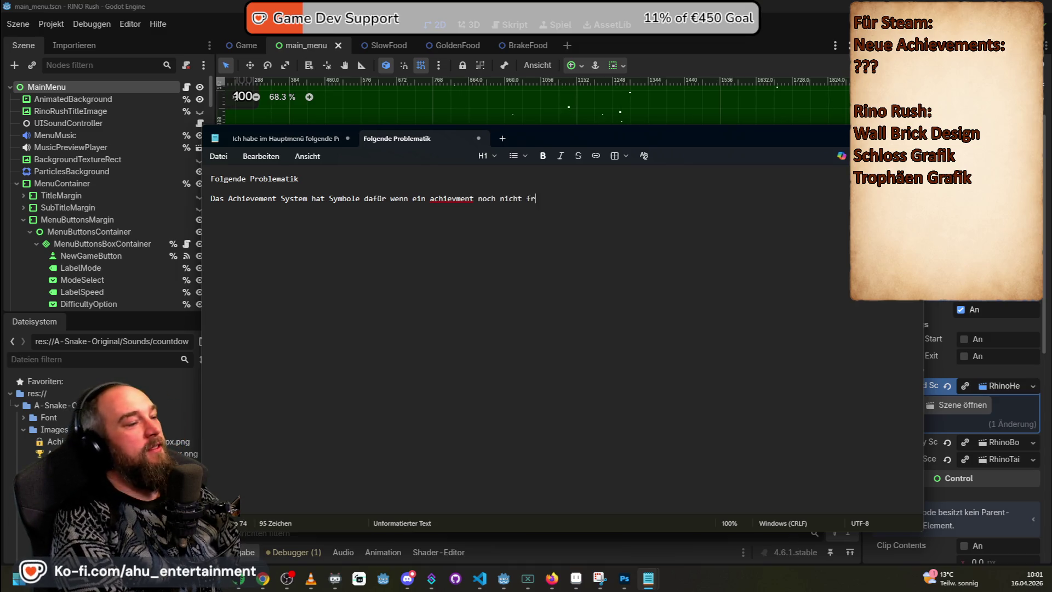
type("eigeschaltet ist und ein")
key("BackSpace")
type("Symbol wenn man es fr")
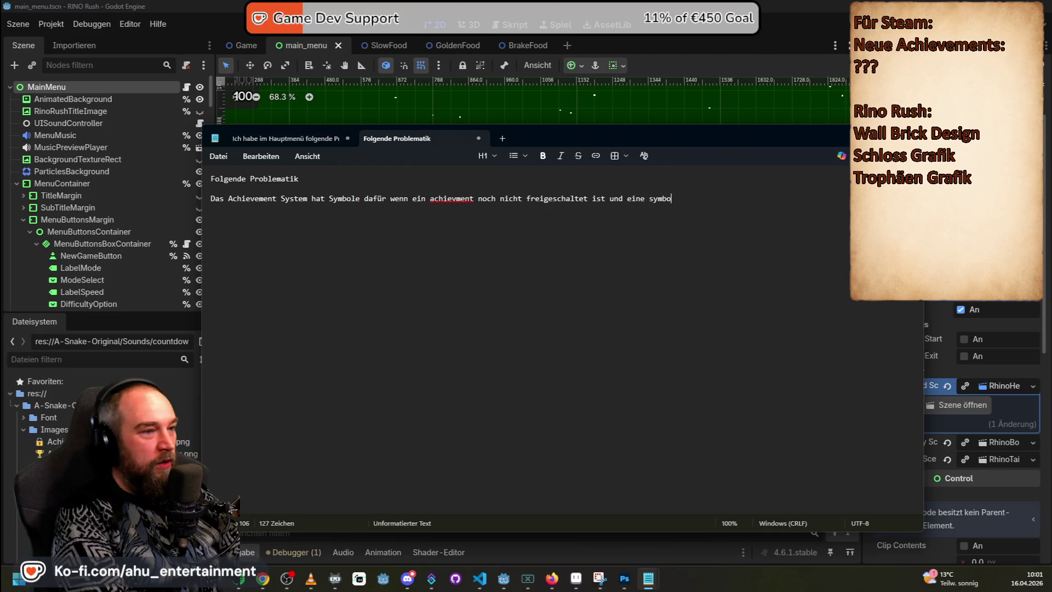
type("eigeschaltet hat")
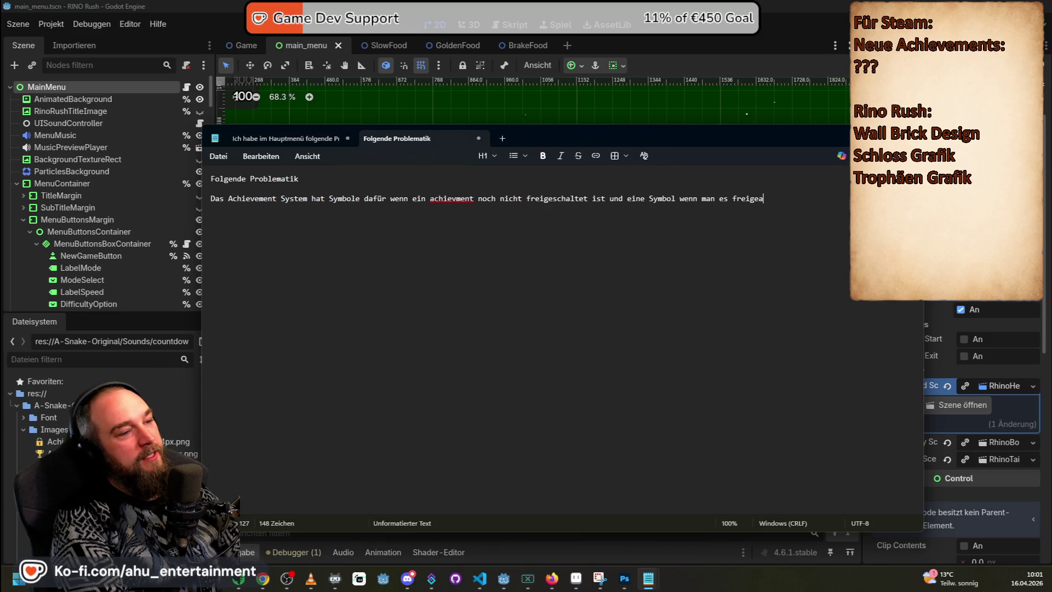
key("Return")
type("Es sind einfach ")
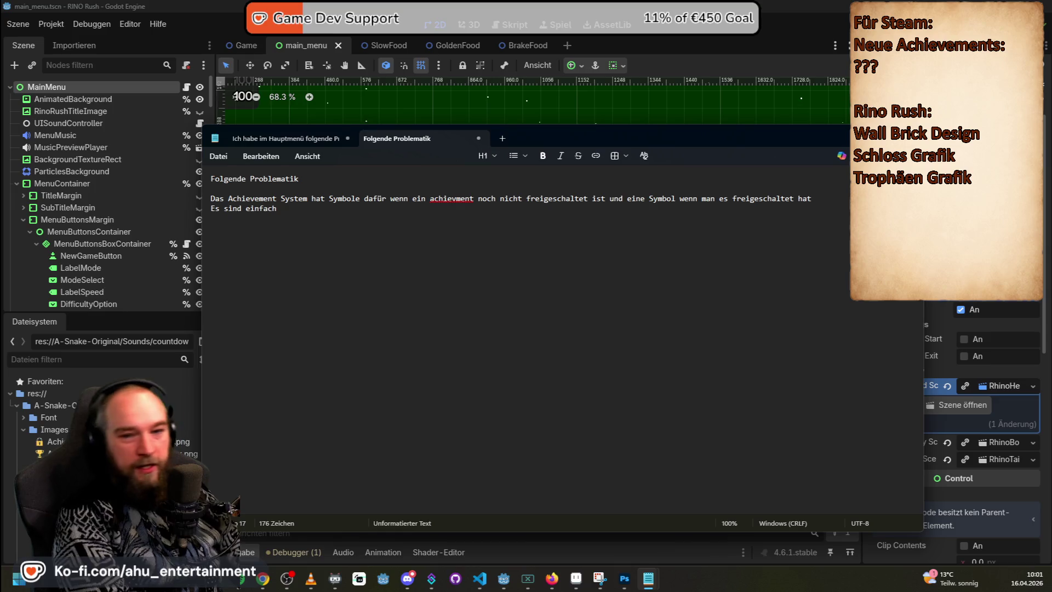
type("aus dem Font ein Sc")
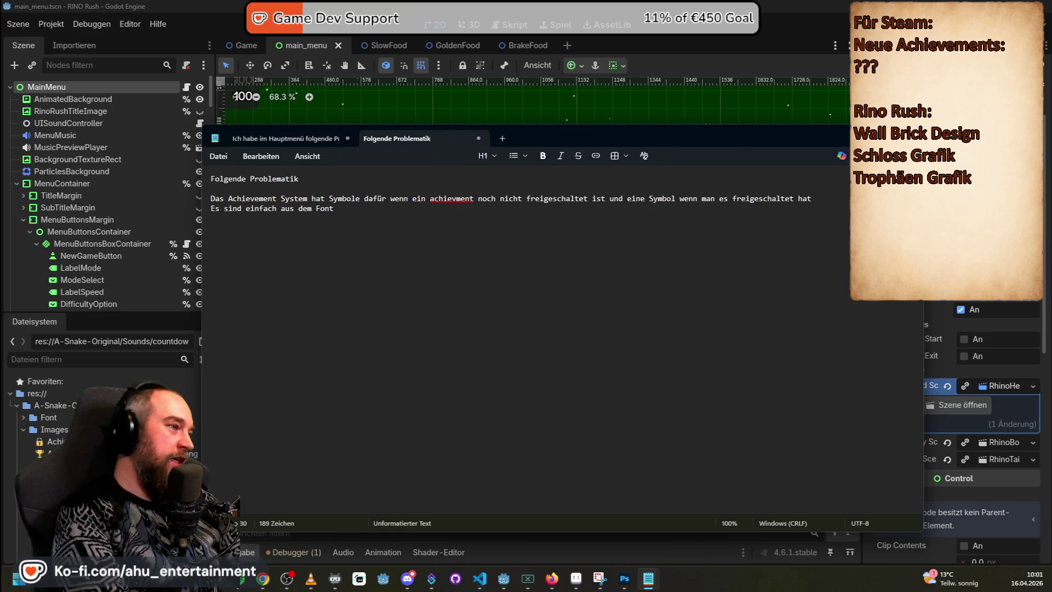
type("hloss Sym")
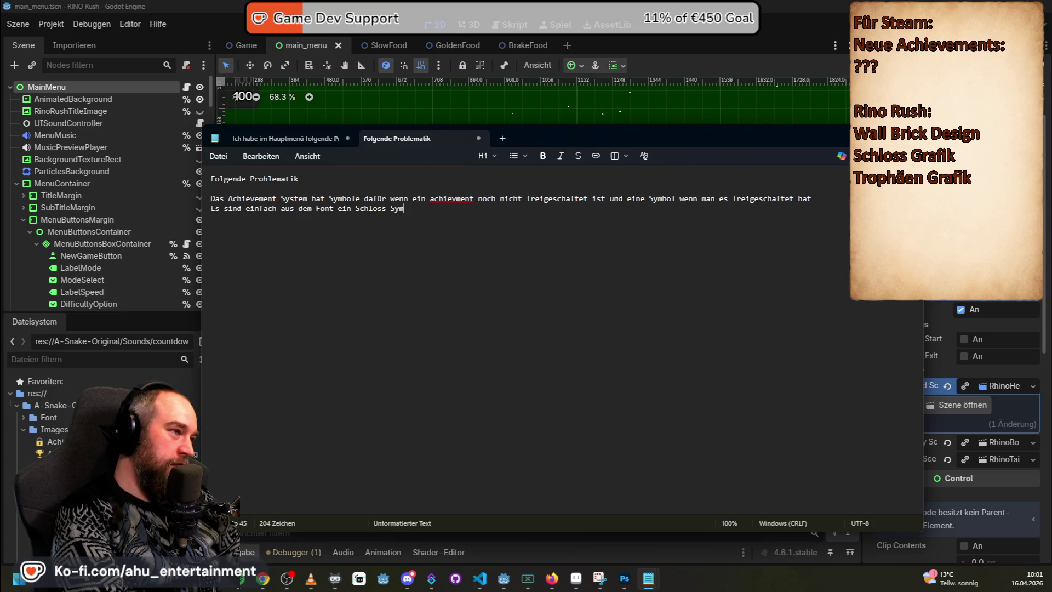
key("BackSpace")
type("und ein Tropä")
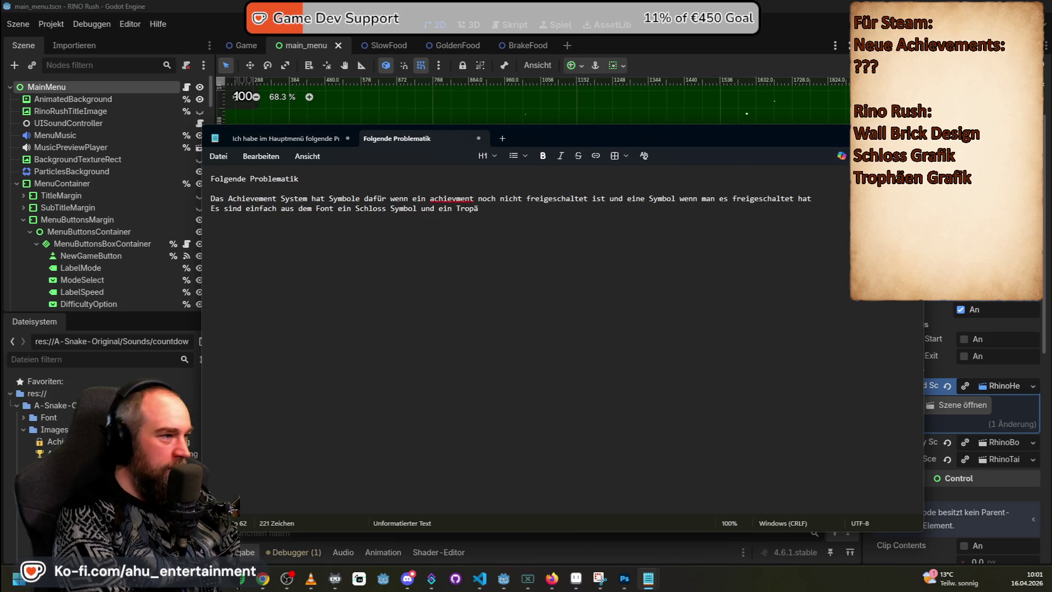
key("BackSpace")
key("BackSpace")
key("BackSpace")
key("BackSpace")
key("BackSpace")
key("BackSpace")
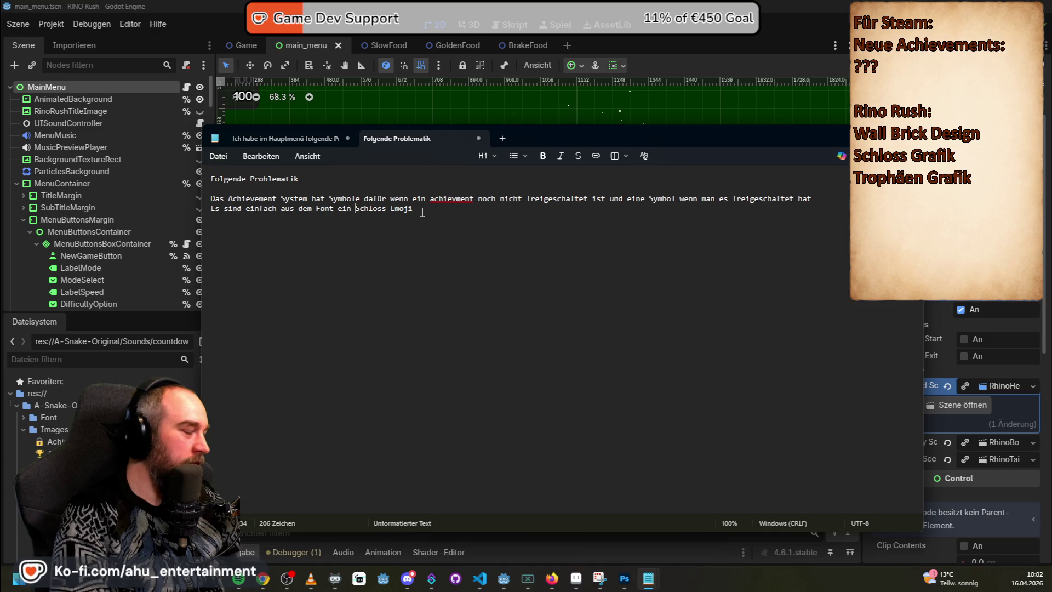
type("Bügel")
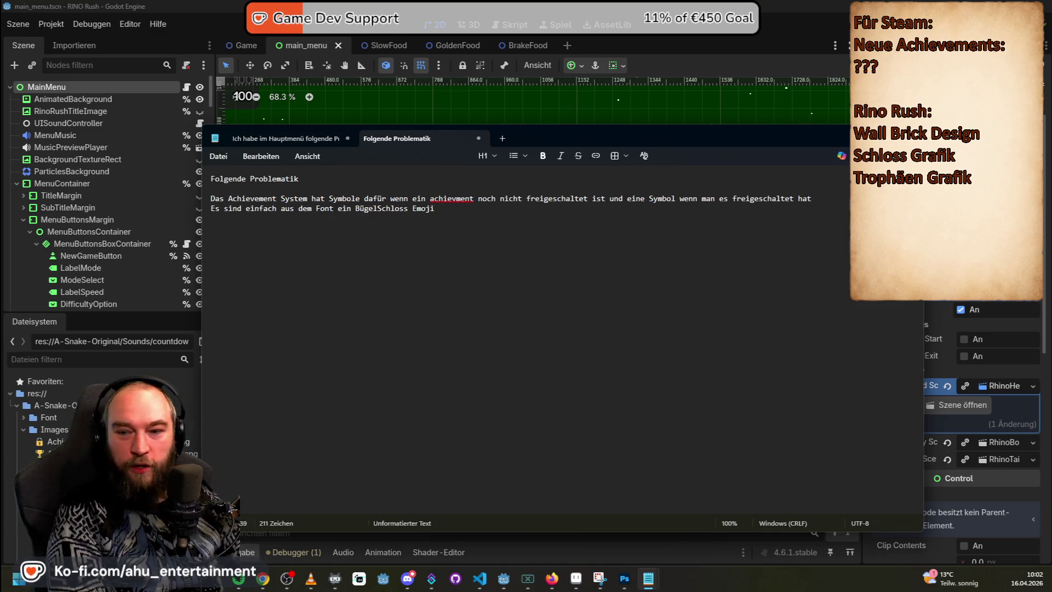
key("Delete")
key("Delete")
key("Delete")
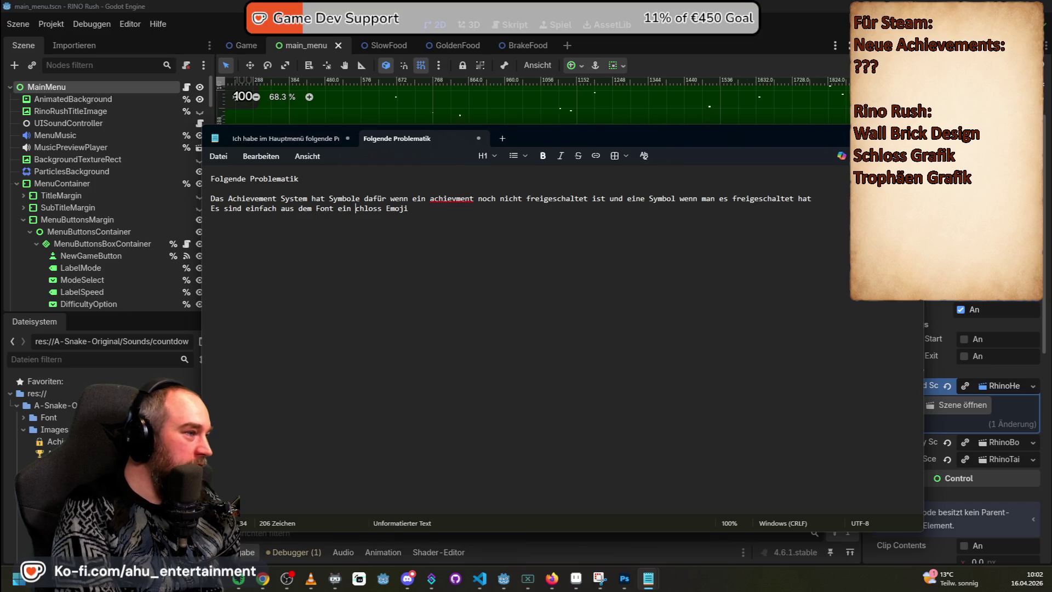
type("Vorhängeschlos")
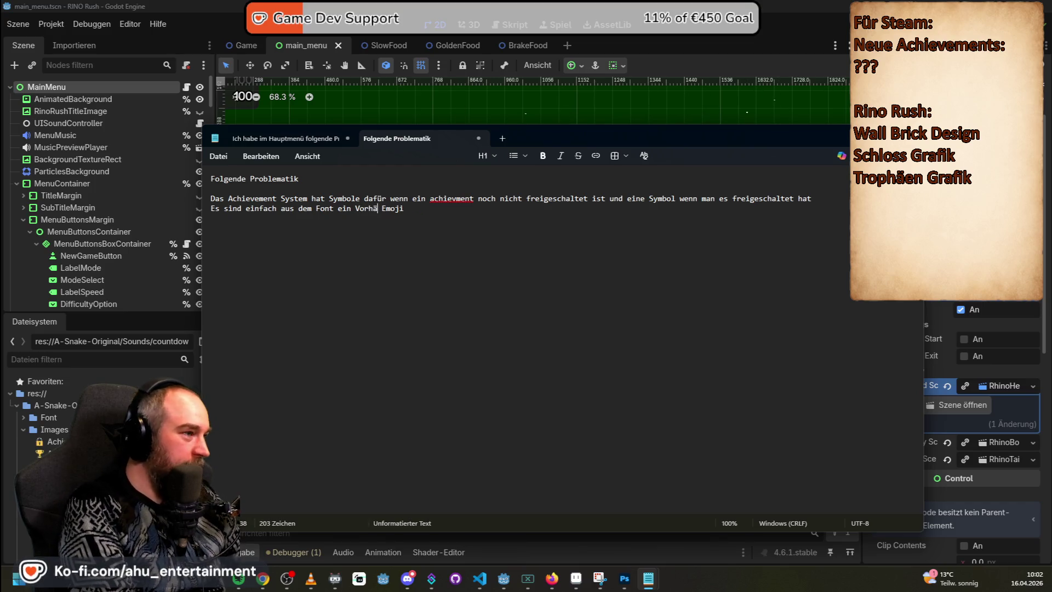
type("s")
key("End")
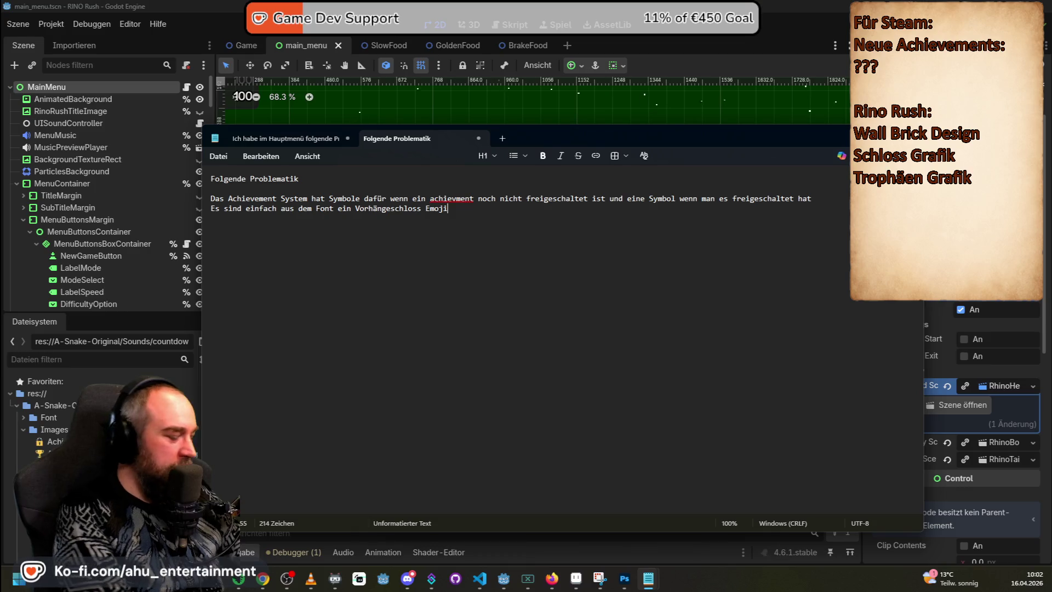
type("u")
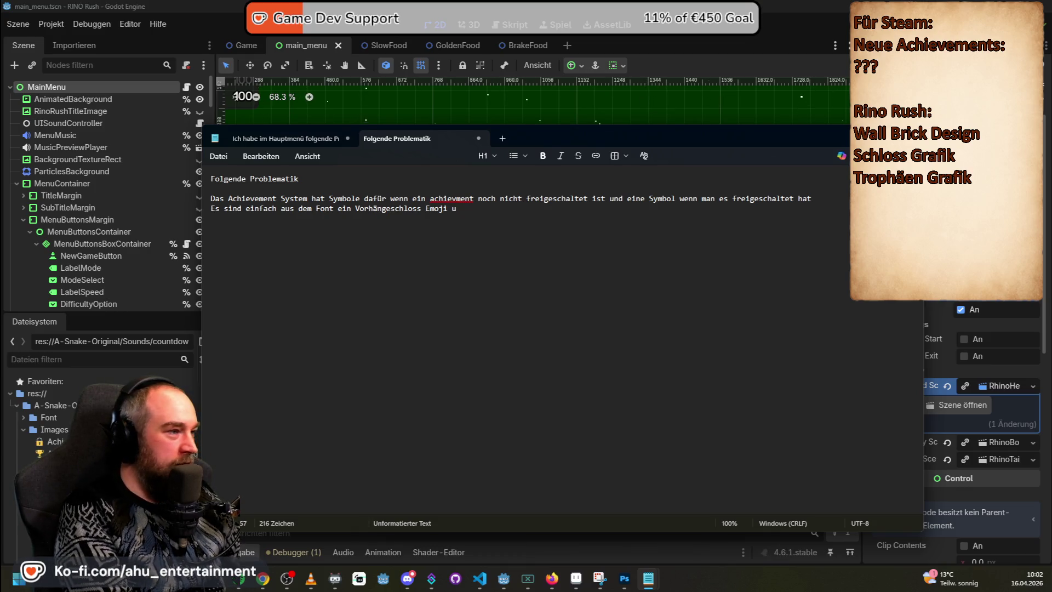
type("in P")
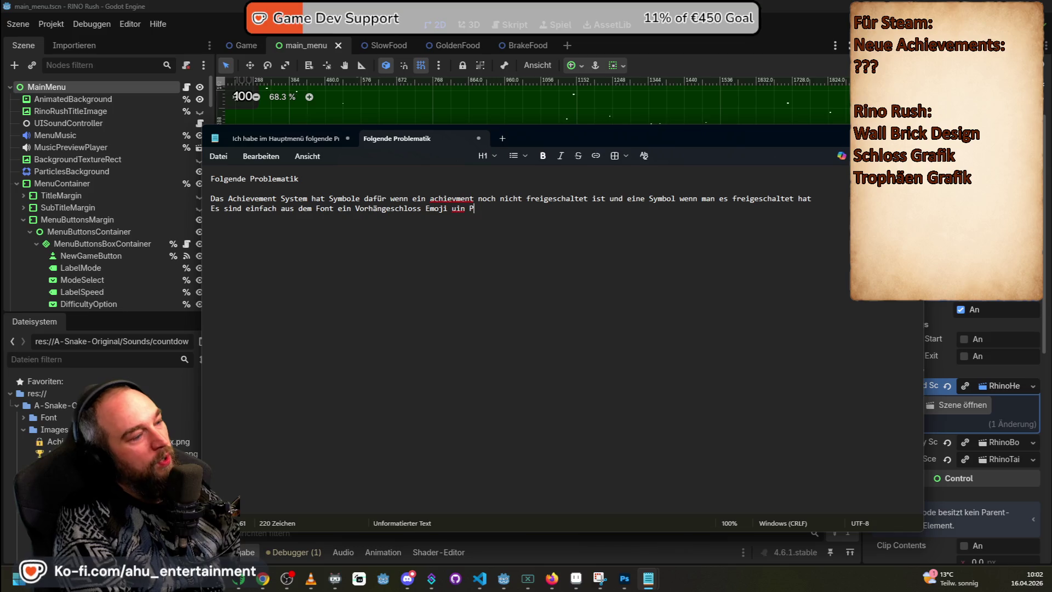
key("BackSpace")
key("BackSpace")
key("BackSpace")
key("BackSpace")
type("nd ein Pok")
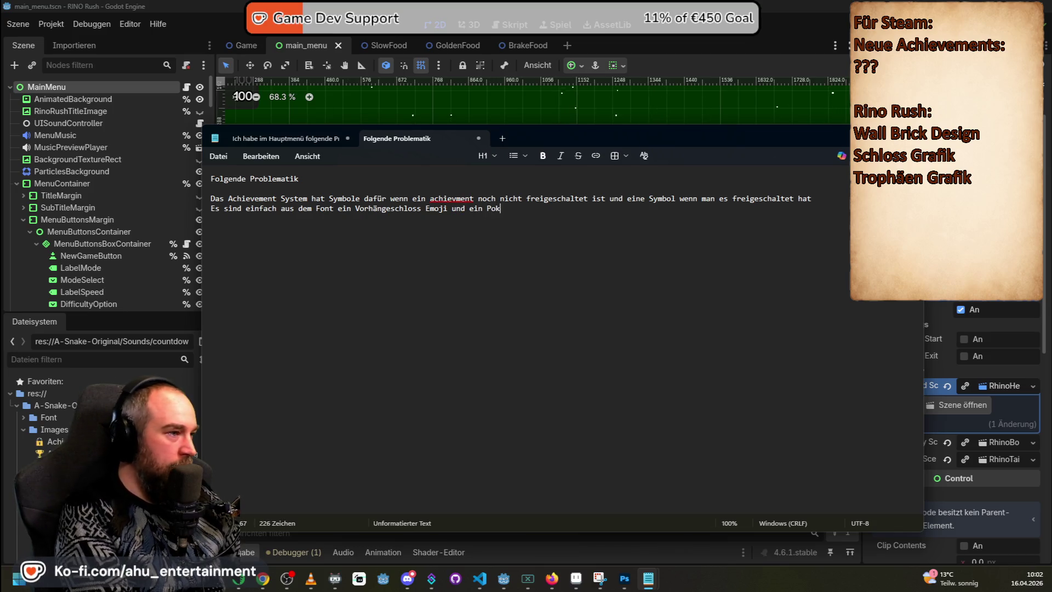
type("al Emoji")
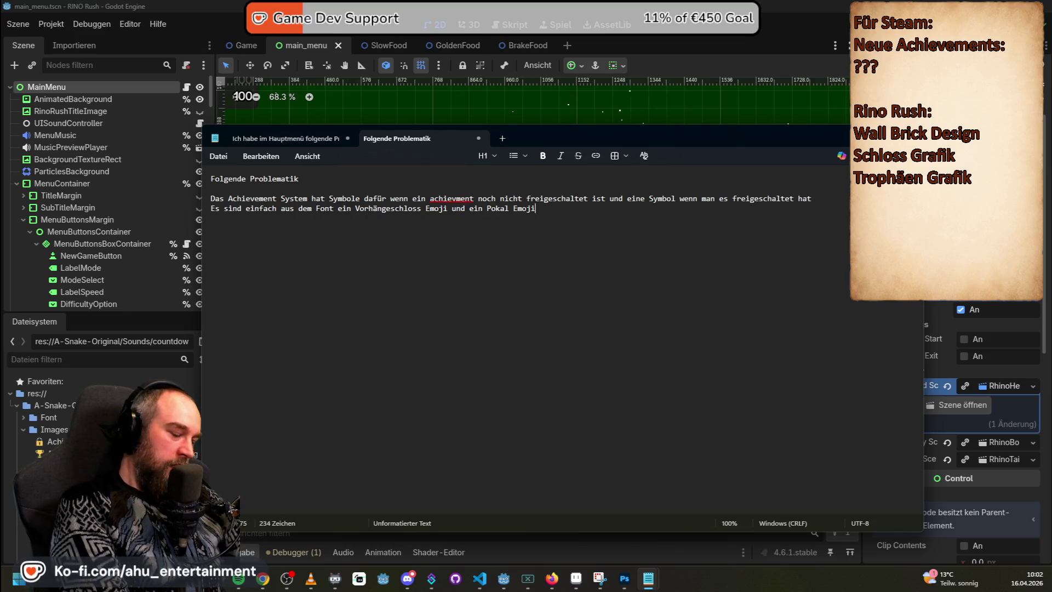
- Add that these emojis should become sprites so they display on every device in the game's style
key("Return")
key("Return")
type("Auf dem Steam")
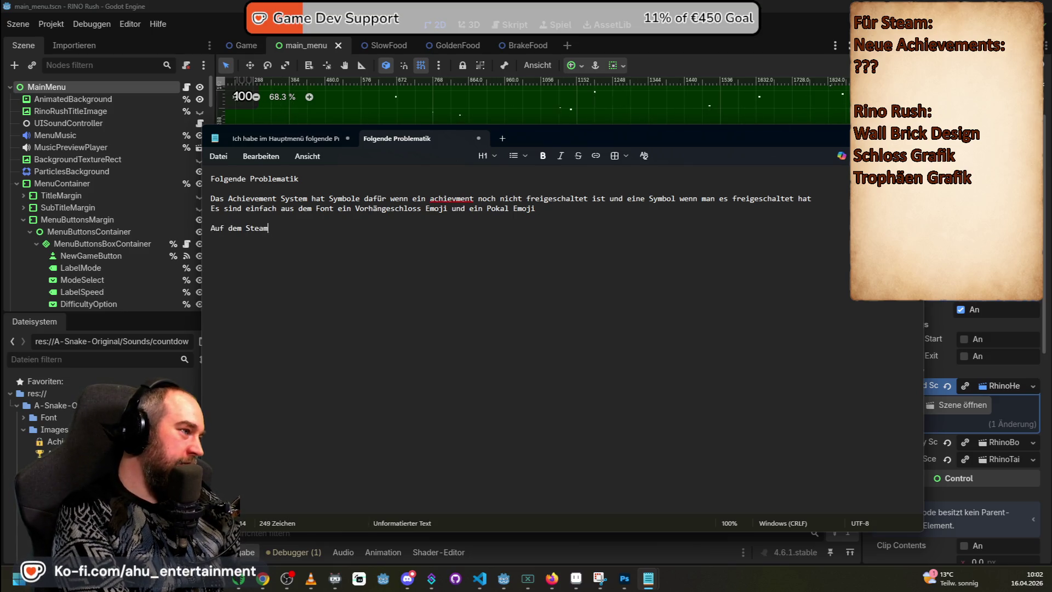
key("BackSpace")
key("BackSpace")
key("BackSpace")
type("Ichb m")
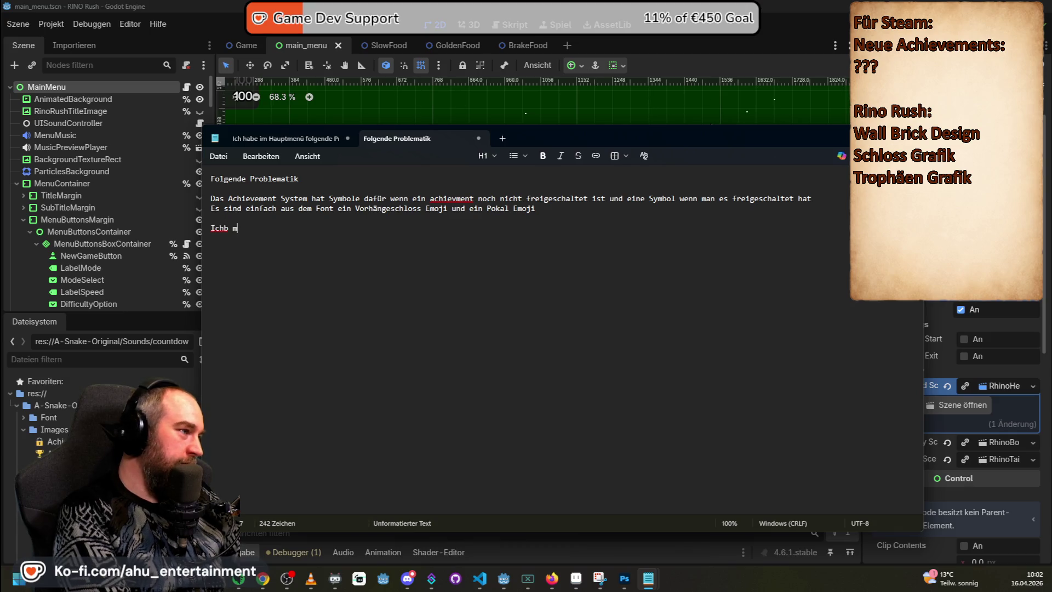
type("öchte das nun dur")
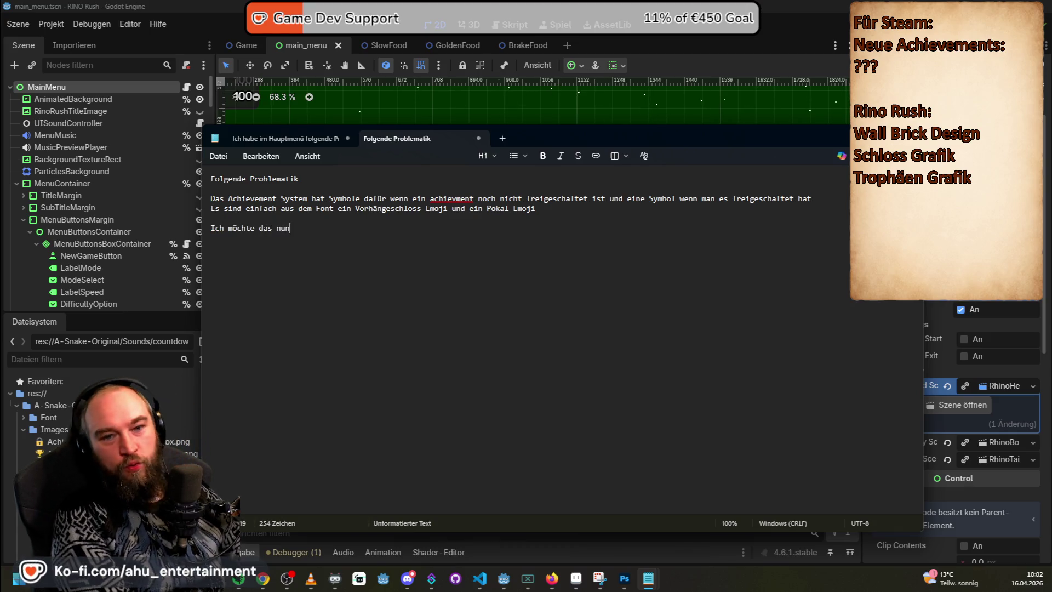
type("ch Sprite")
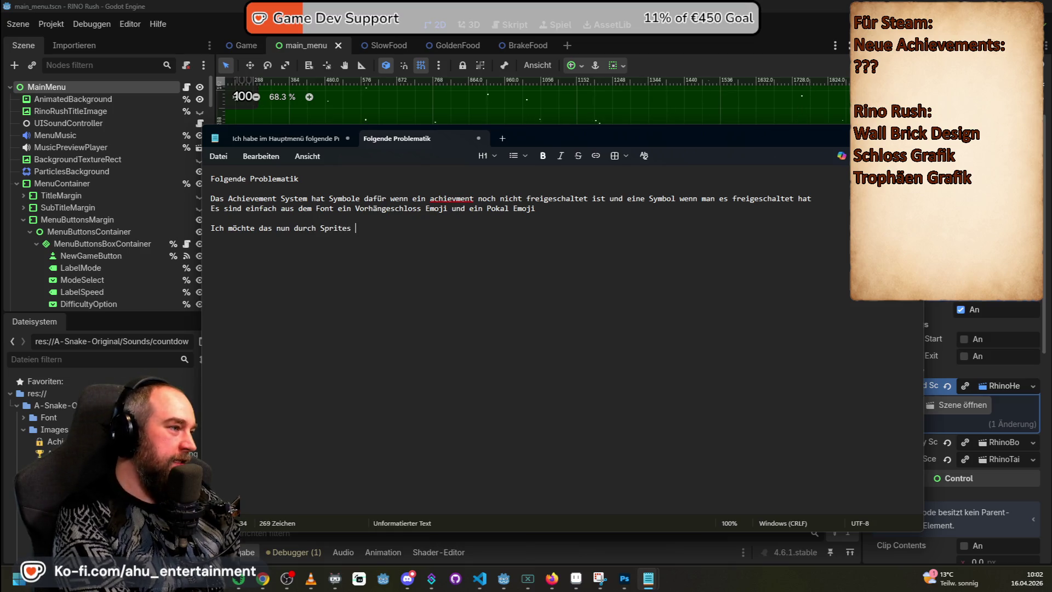
type("setzen, dami")
type("auf jedem Enmey")
key("BackSpace")
key("BackSpace")
key("BackSpace")
type("dgerät")
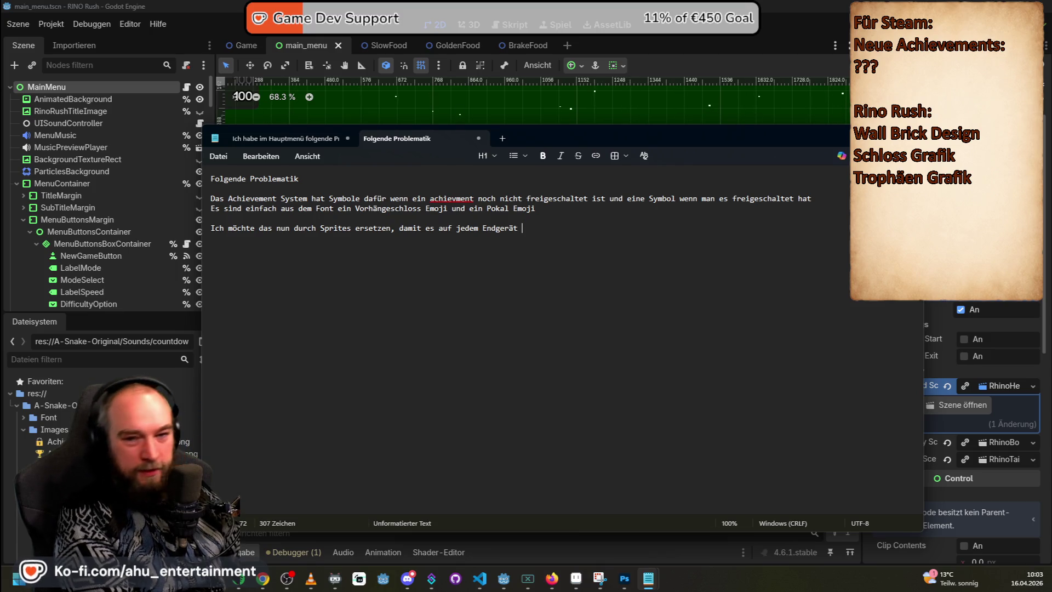
type("sichtbar ist und ")
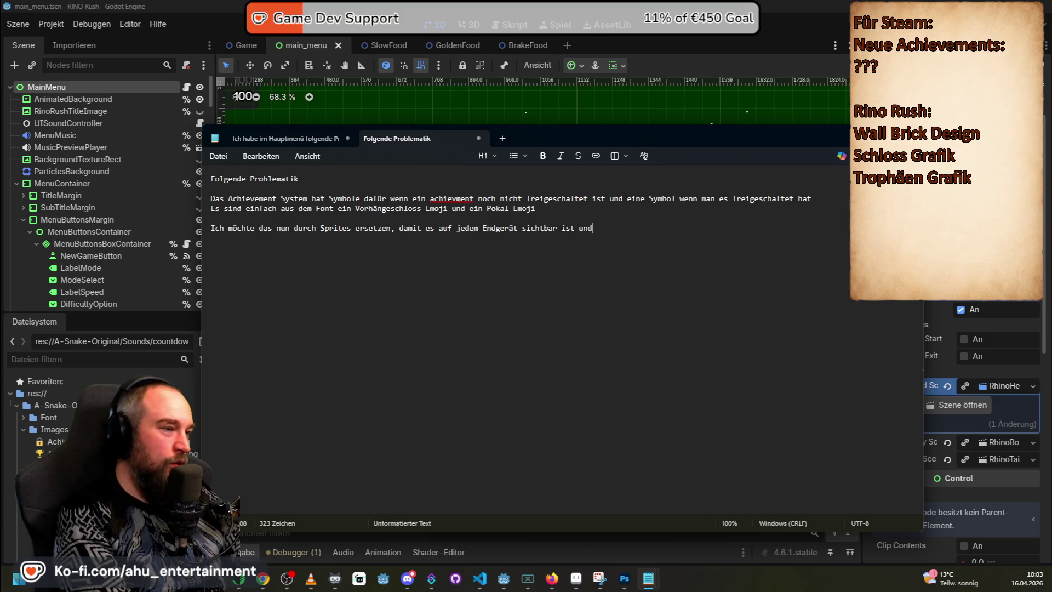
type("in meinem einmh")
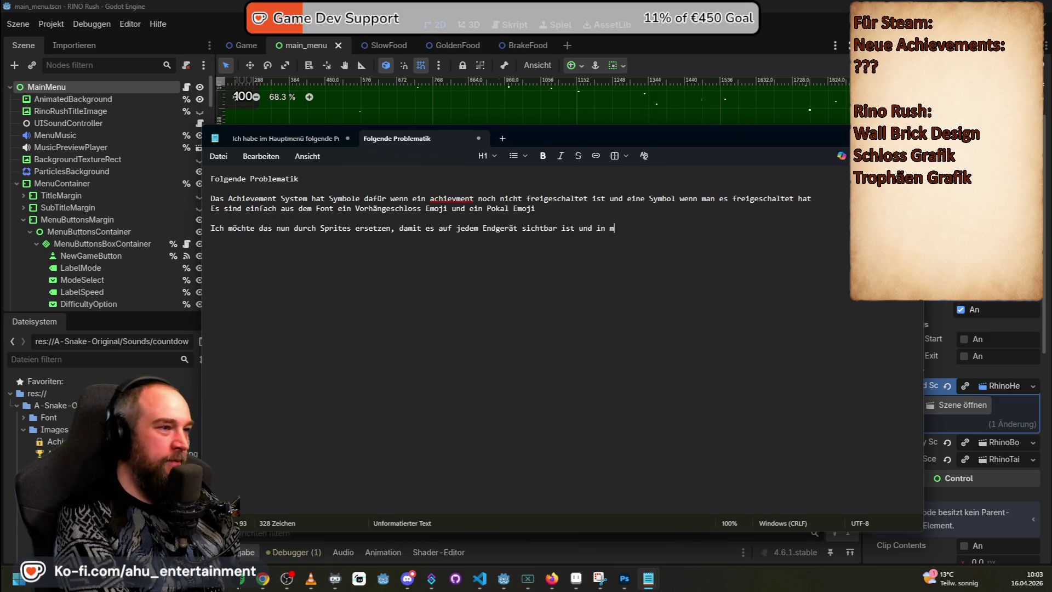
key("BackSpace")
key("BackSpace")
key("BackSpace")
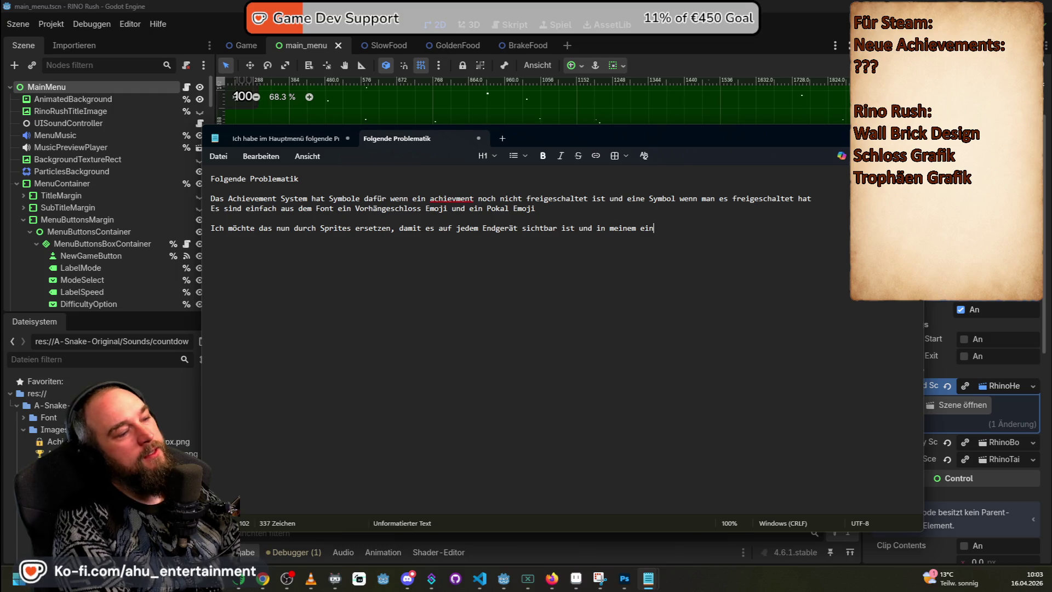
type("til.")
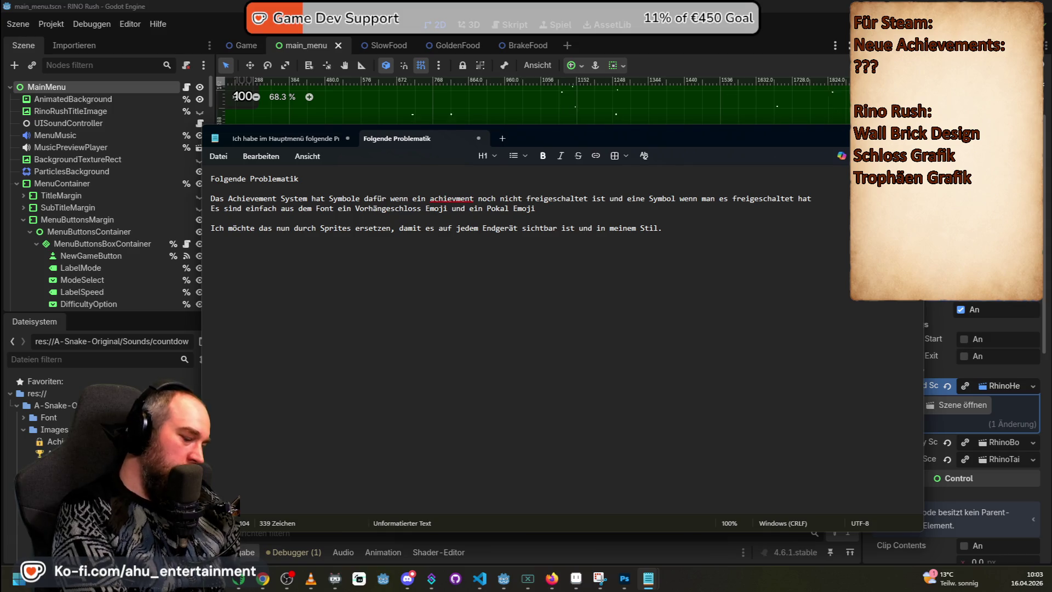
key("Return")
key("Return")
- Ask to find where the emojis are used, replace them with sprites via new nodes, and introduce the sprite names
type("du musst also gucken, wo die")
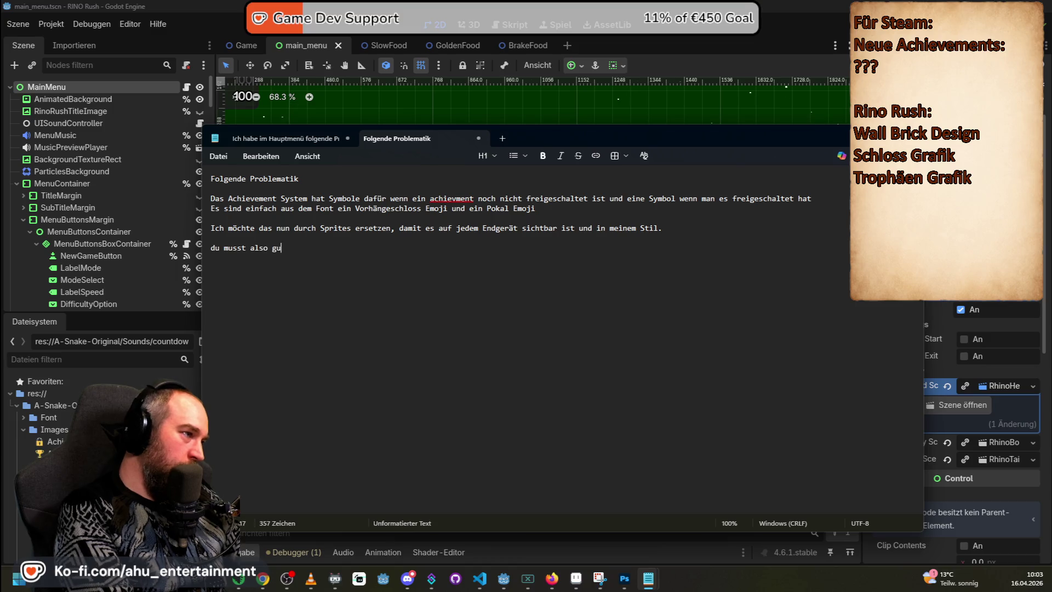
key("BackSpace")
type("so gucken, wo diese Em")
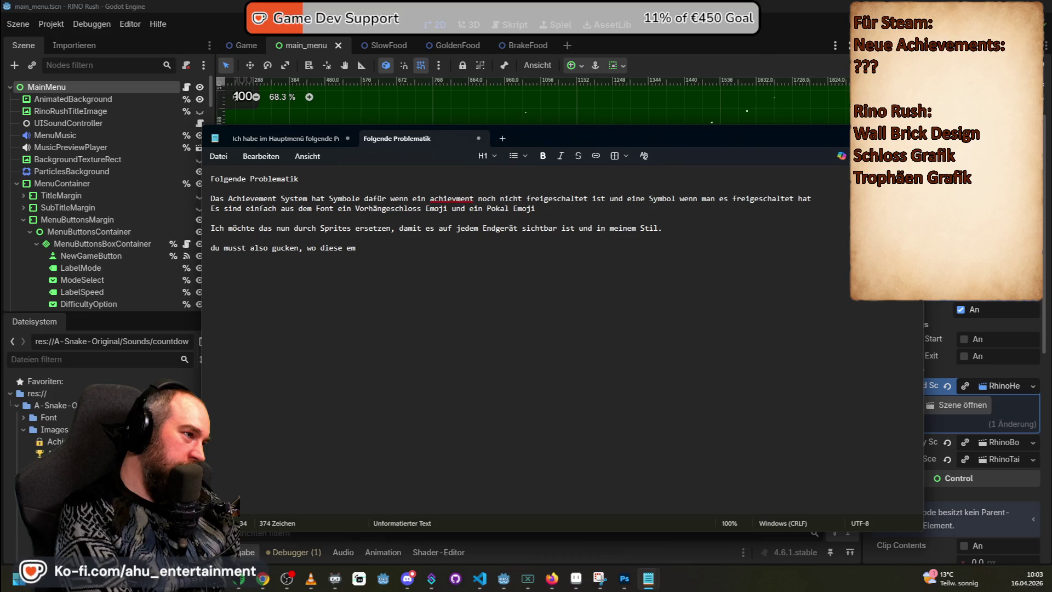
type("ojis eingesetzt sind und diese dann durch s")
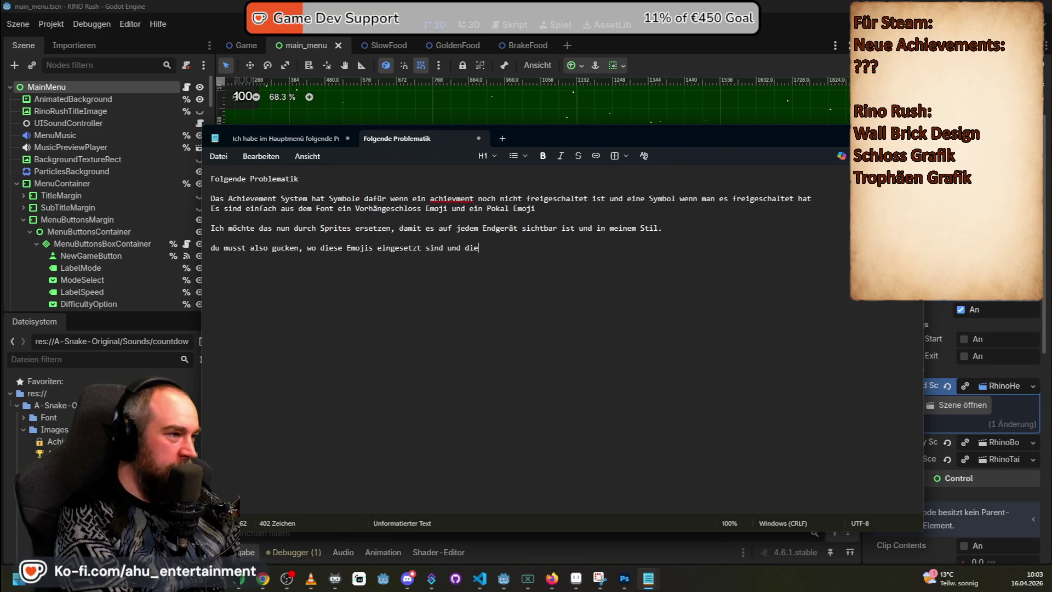
type("prites ersetzen ")
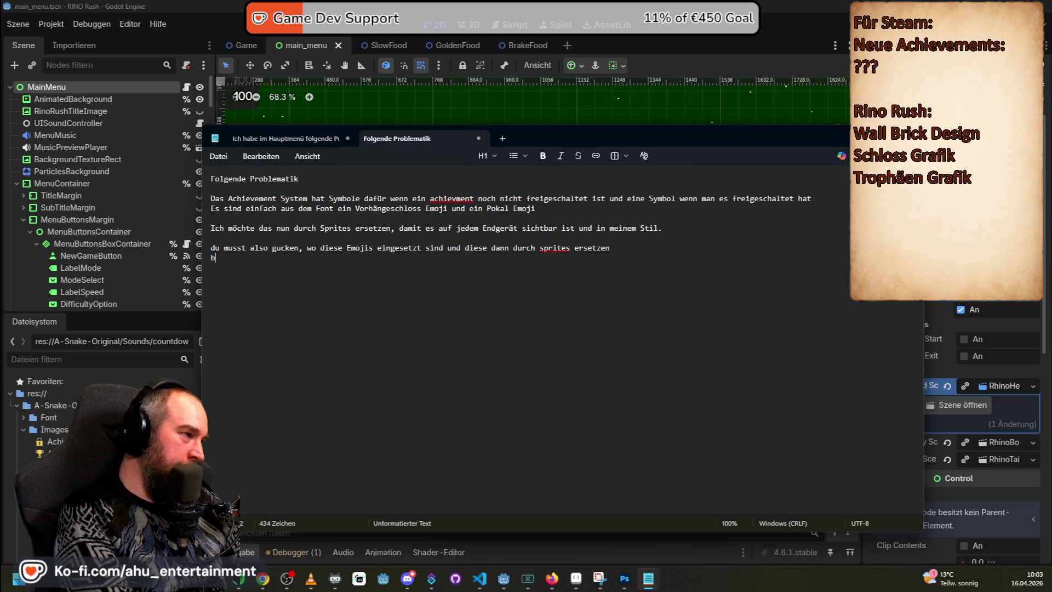
type("die")
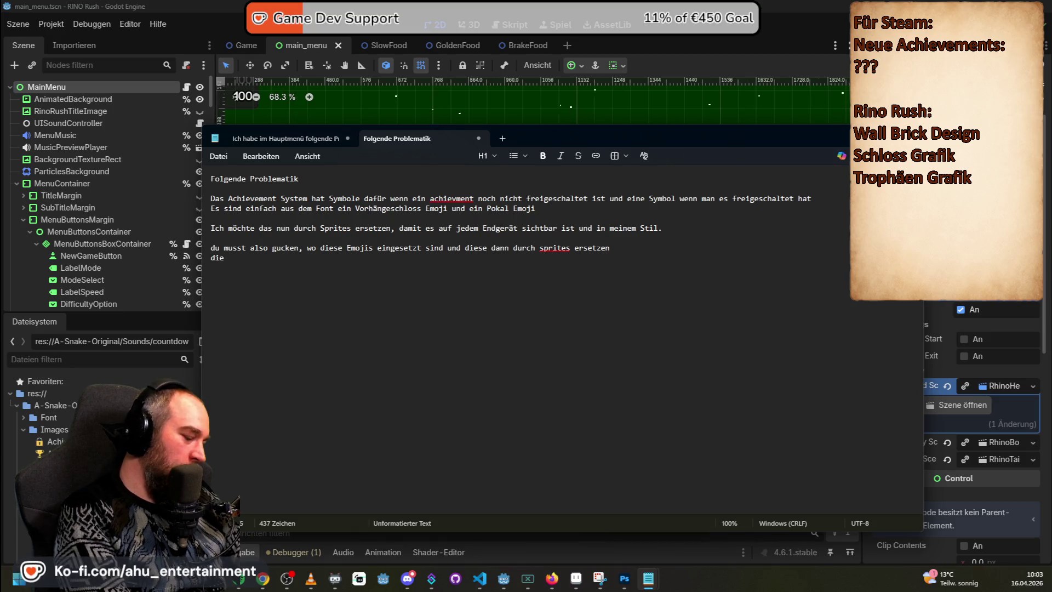
type(" Logik der ui soll dabei gleich bleiben, aber natürlich mß")
key("BackSpace")
type("üssen ")
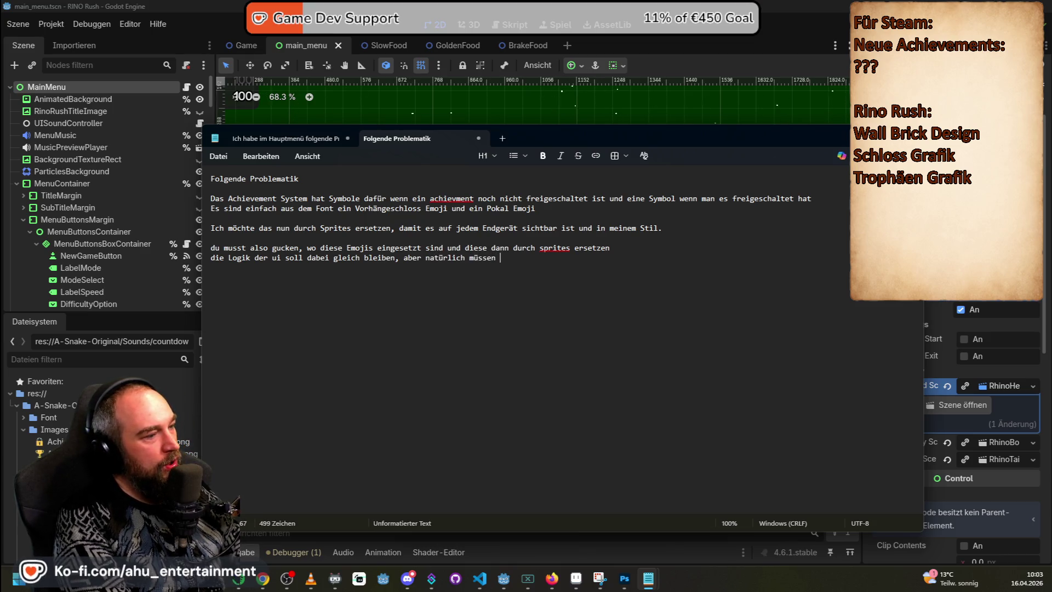
type("neue nodes erstellt werden  ")
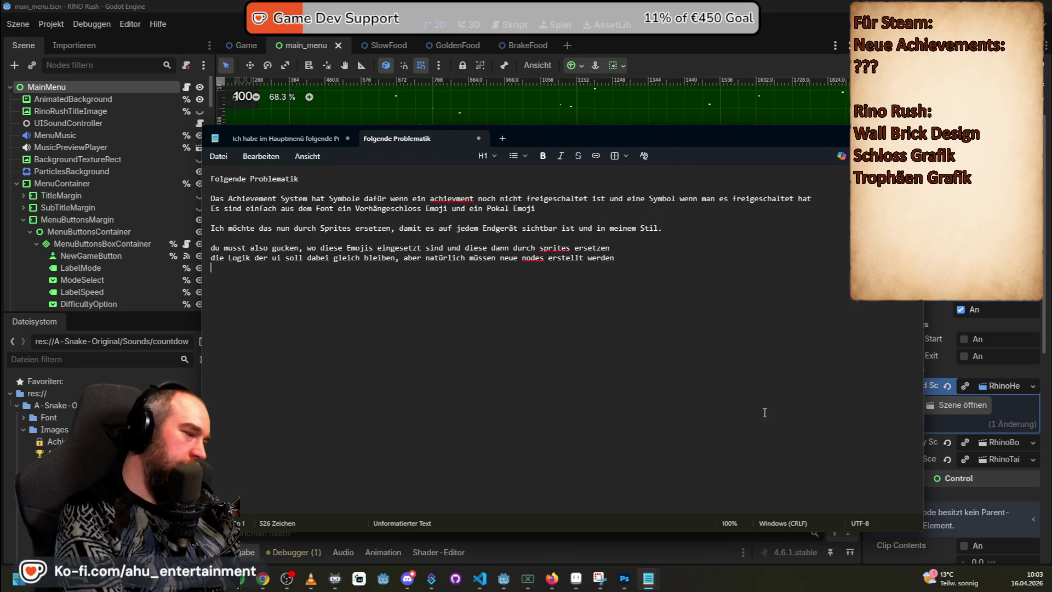
type("I")
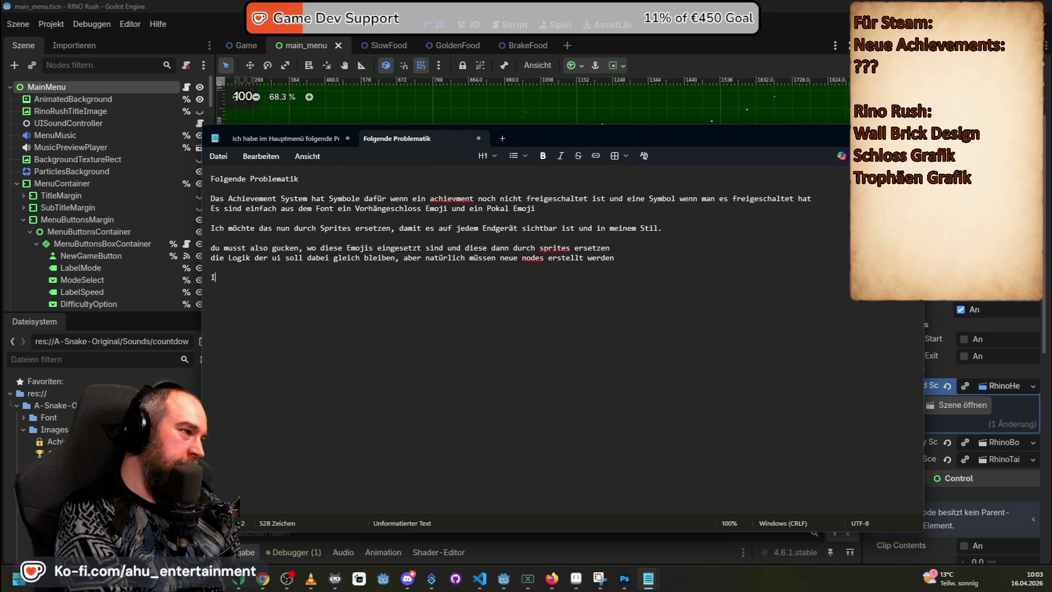
type("ntegriere b i")
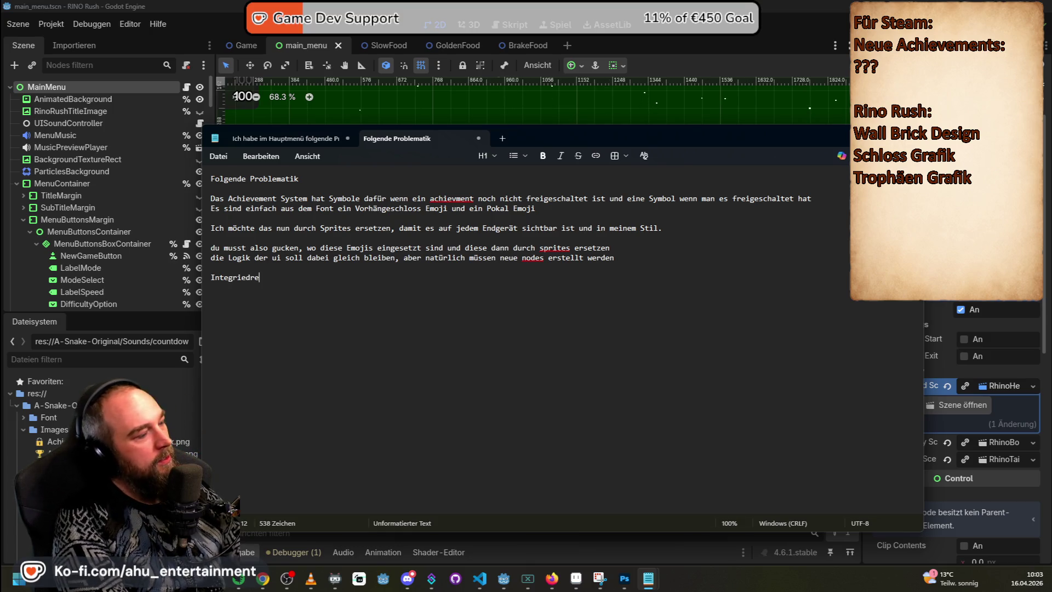
key("BackSpace")
key("BackSpace")
key("BackSpace")
type("bitte die spri")
type("tes.")
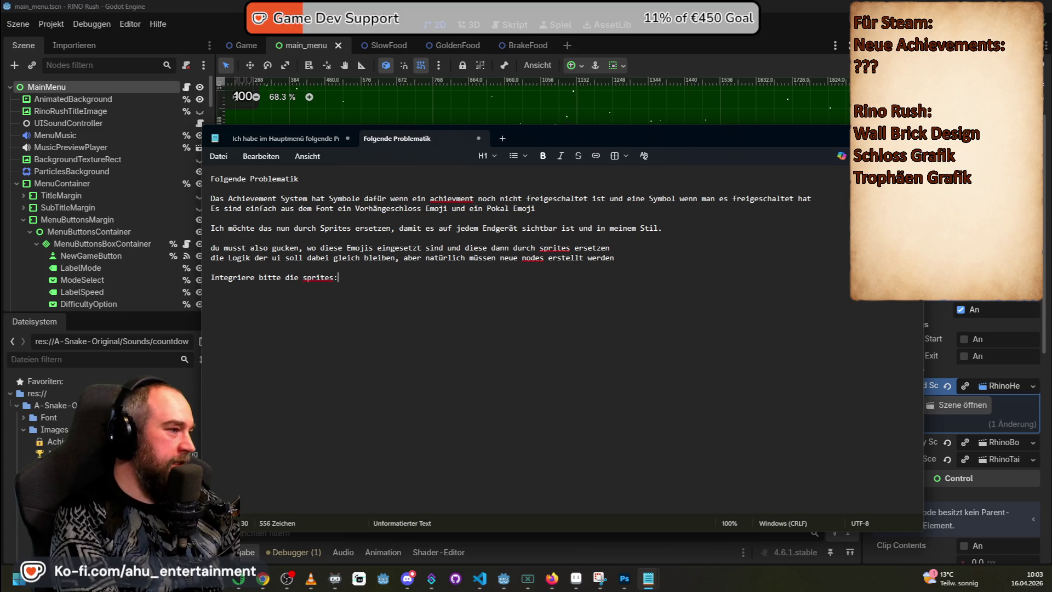
type(" Die ")
type("namen")
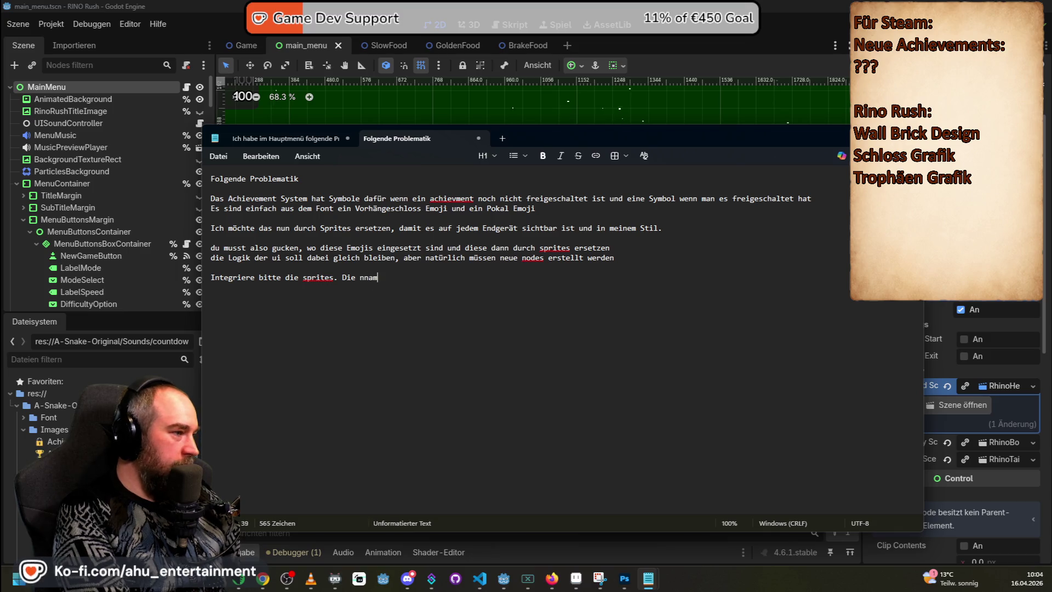
key("BackSpace")
key("BackSpace")
key("BackSpace")
type("amen sind")
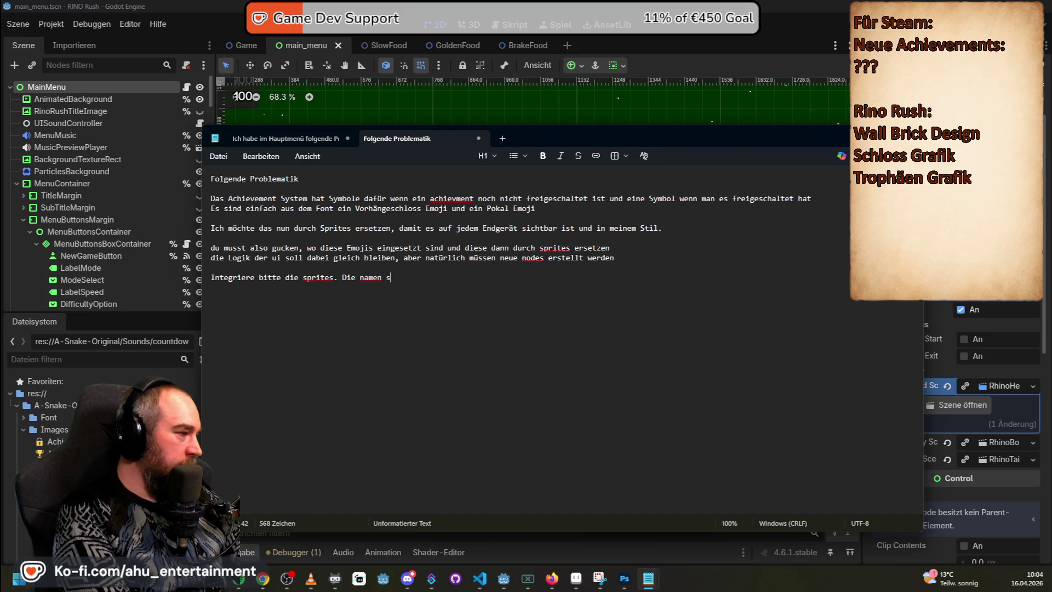
key("Return")
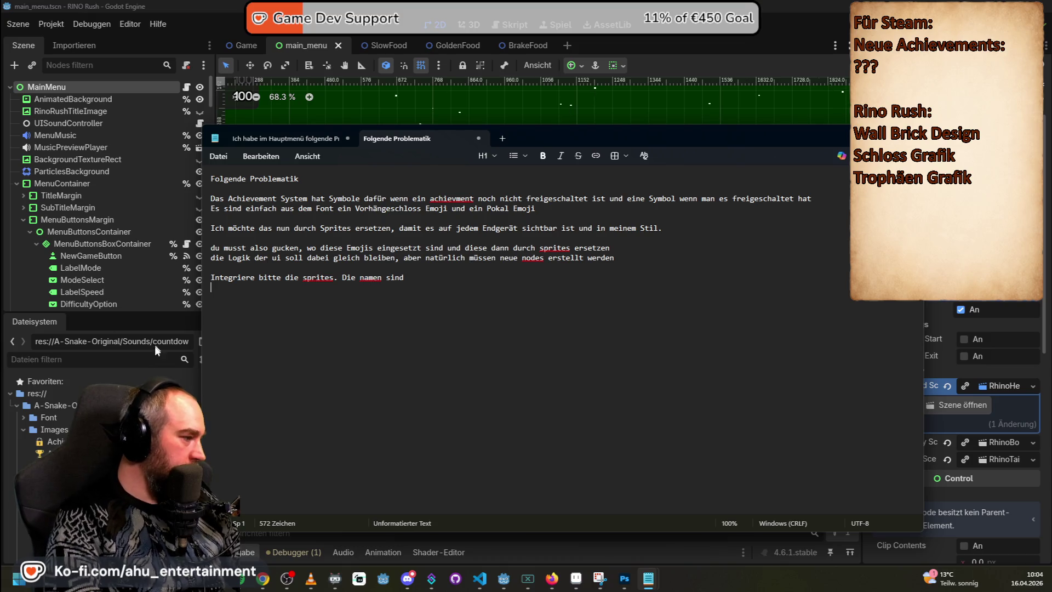
right_click(80, 441)
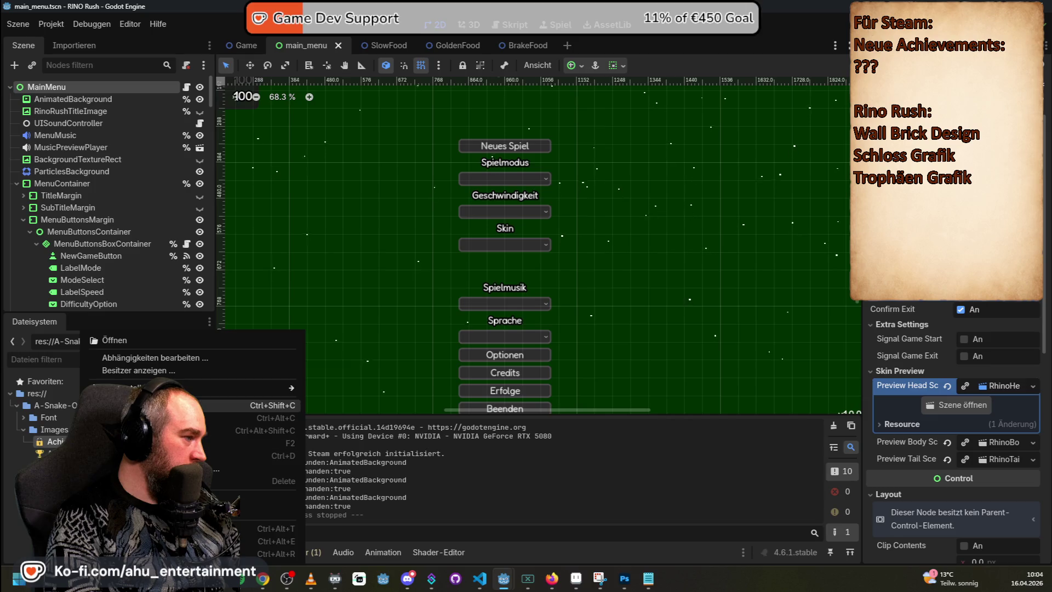
- Paste the lock and trophy sprite res:// paths from the FileSystem dock onto separate prompt lines
left_click(208, 405)
key("alt+Tab")
key("ctrl+v")
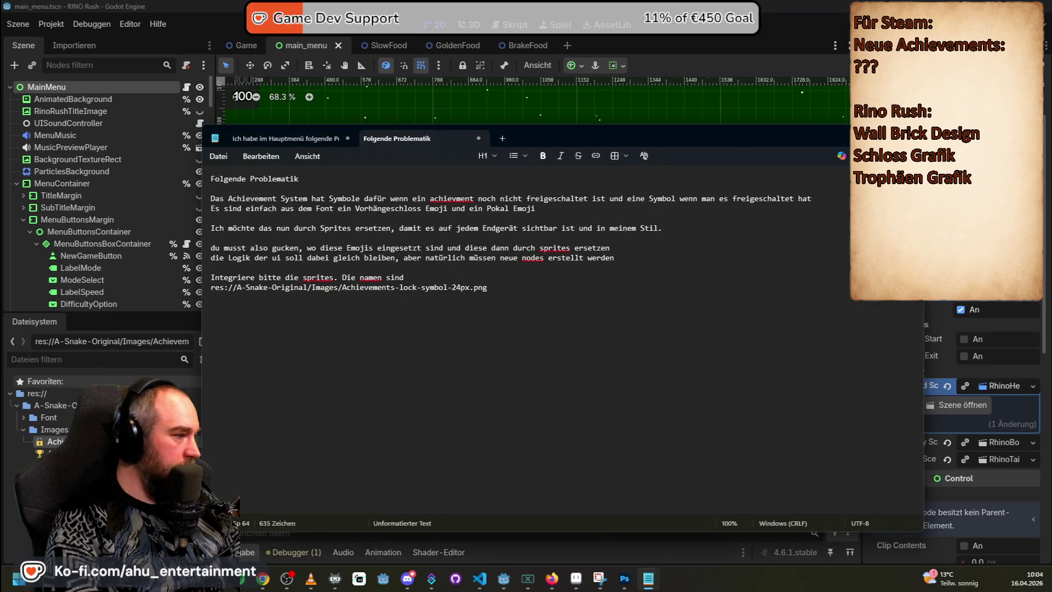
key("alt+Tab")
right_click(90, 453)
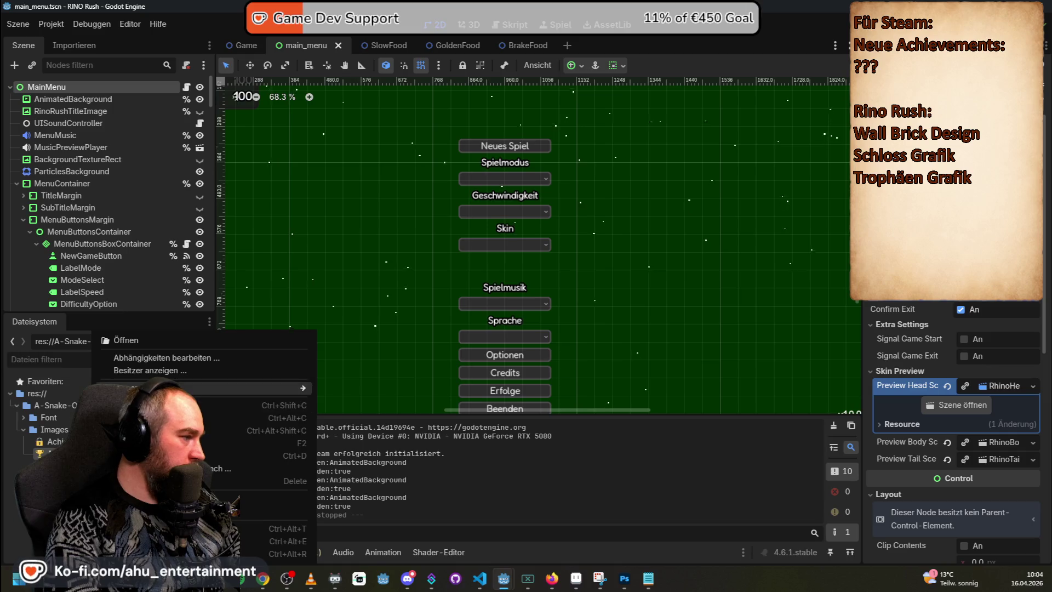
left_click(257, 405)
key("alt+Tab")
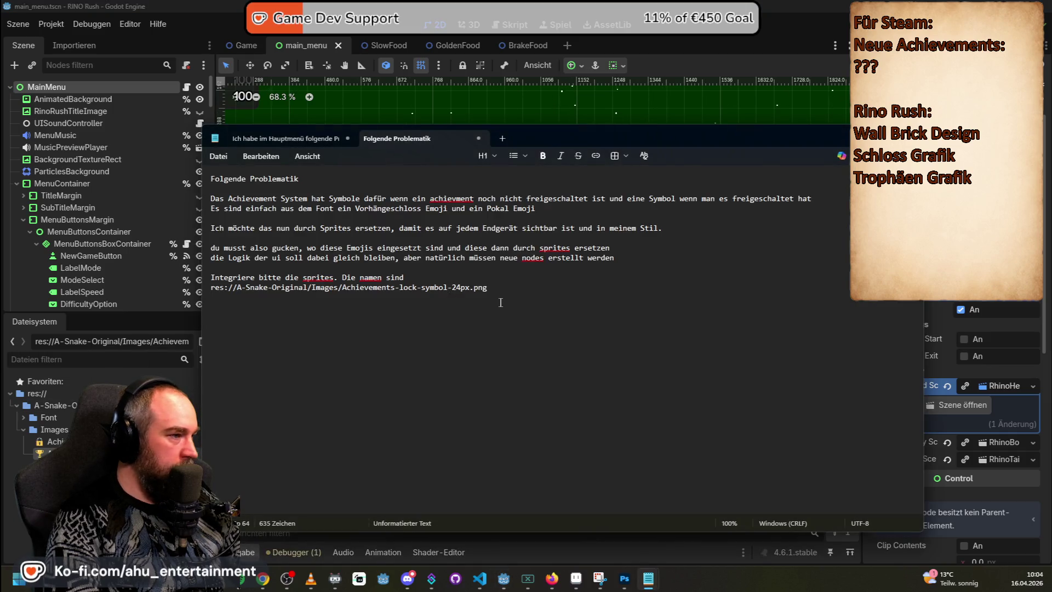
key("Return")
key("ctrl+v")
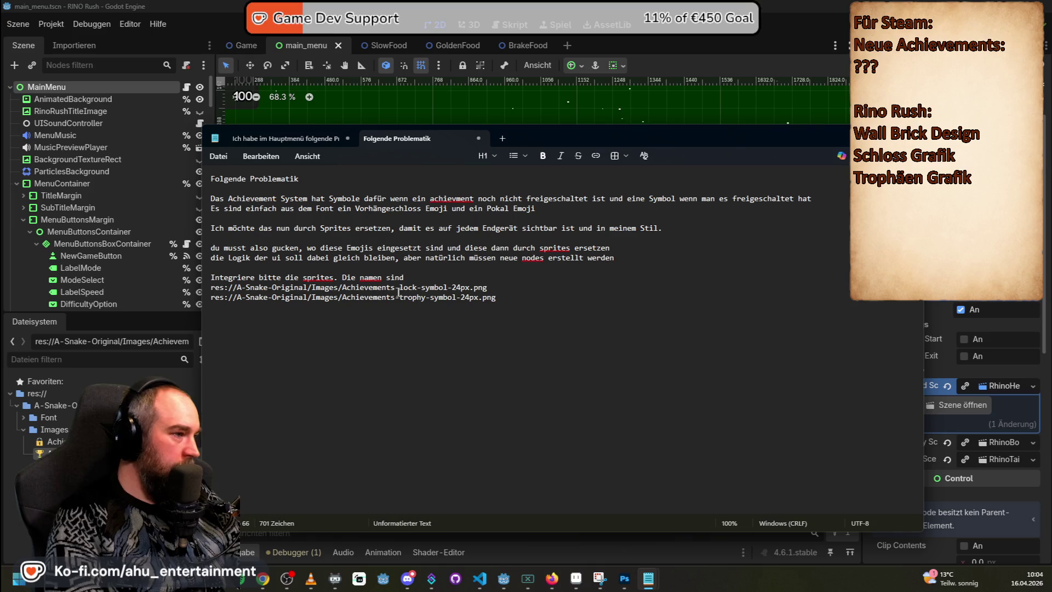
left_click_drag(343, 297, 210, 297)
- Strip the res://A-Snake-Original/Images/ prefixes and label the files 'Vorhängeschloss:' and 'Trophäe:', then select all
key("BackSpace")
left_click_drag(342, 287, 211, 287)
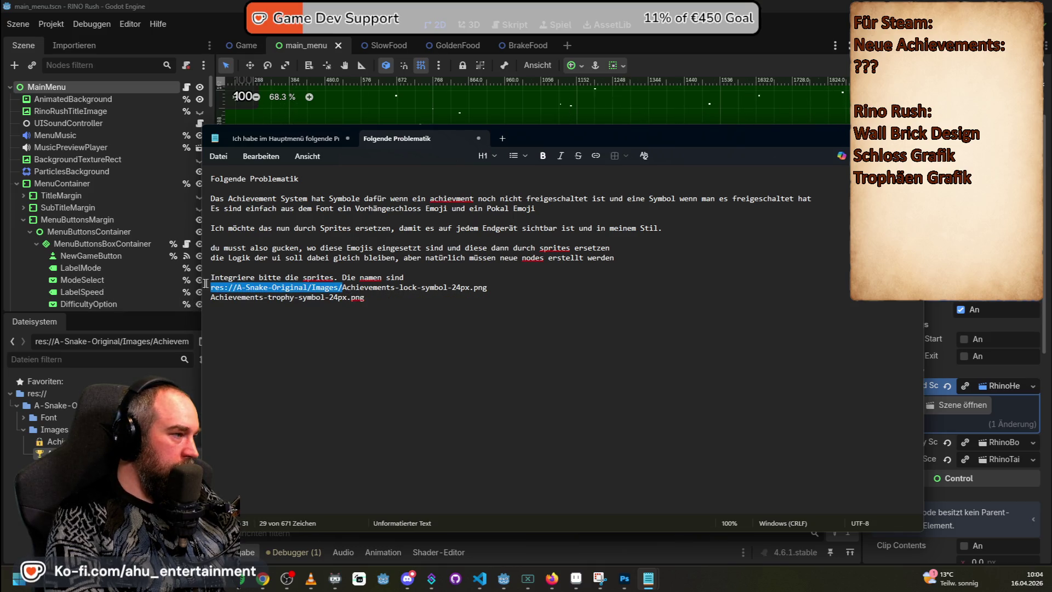
key("BackSpace")
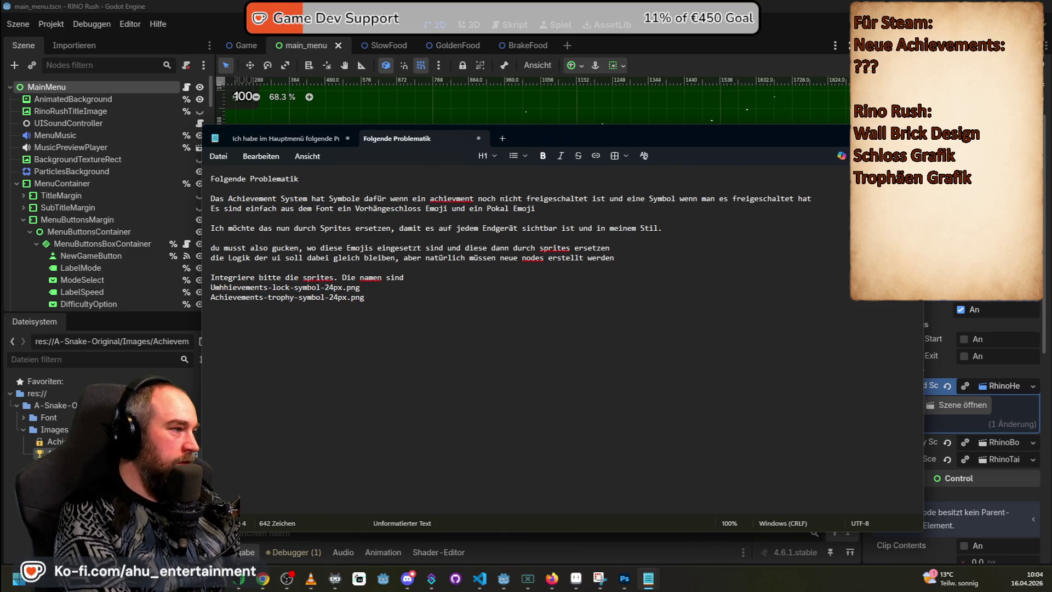
type("ac")
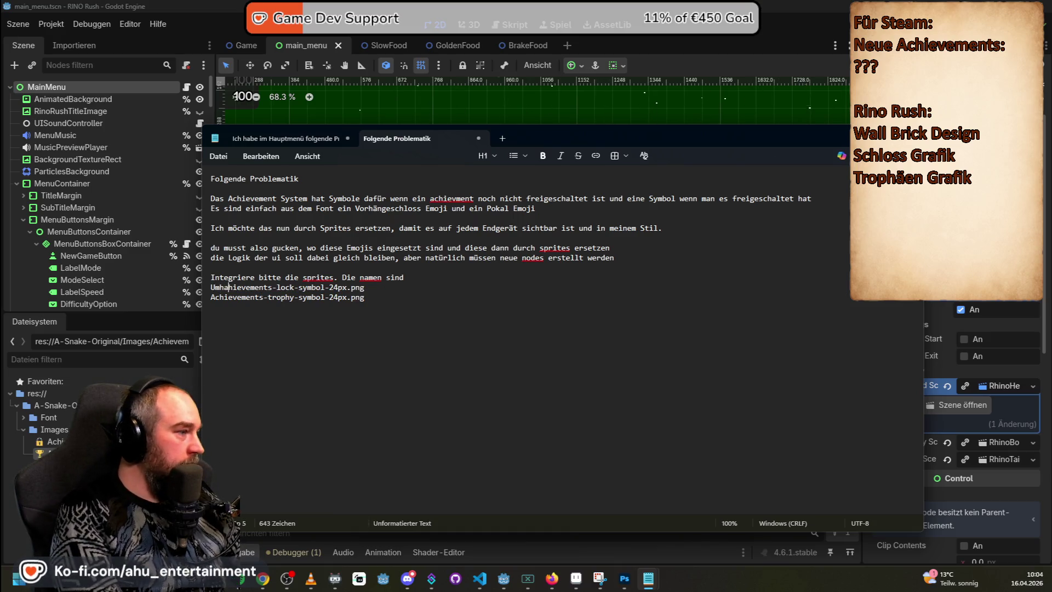
key("Left")
key("Left")
key("Delete")
type("A")
key("BackSpace")
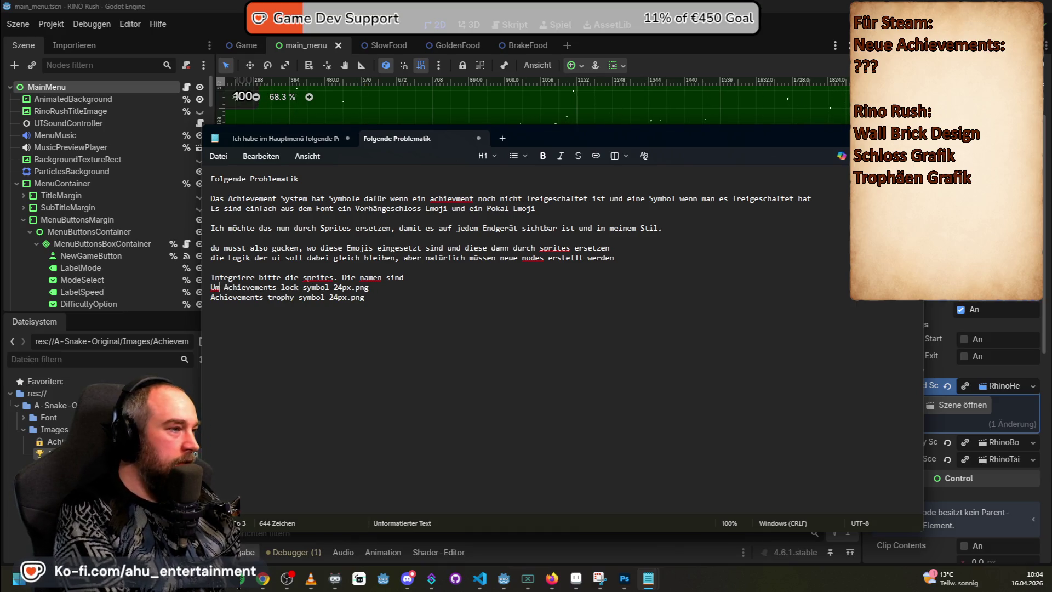
key("BackSpace")
key("BackSpace")
type("Vorhängeschl")
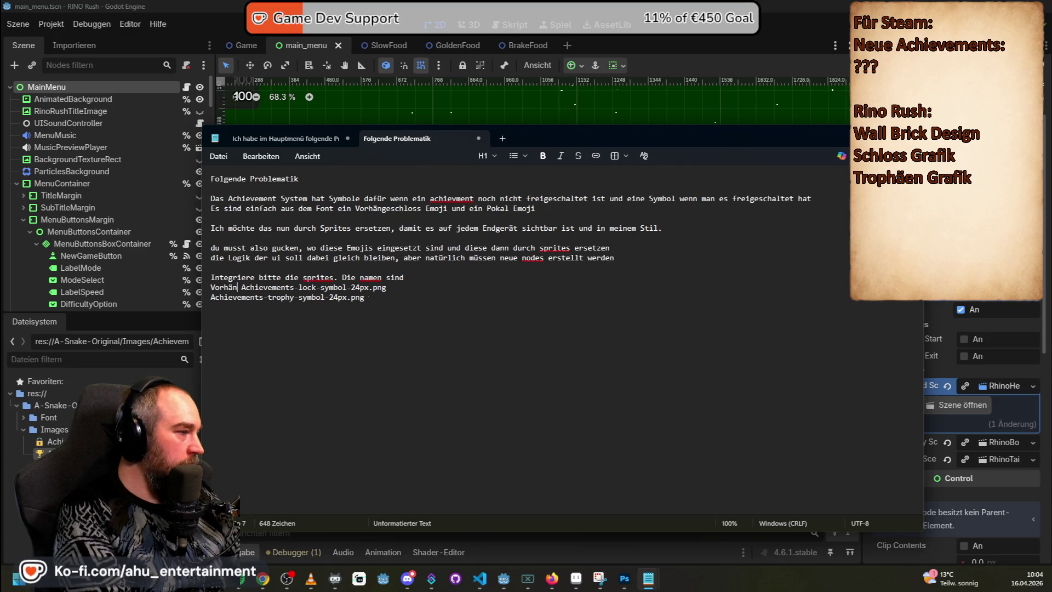
type("oss:")
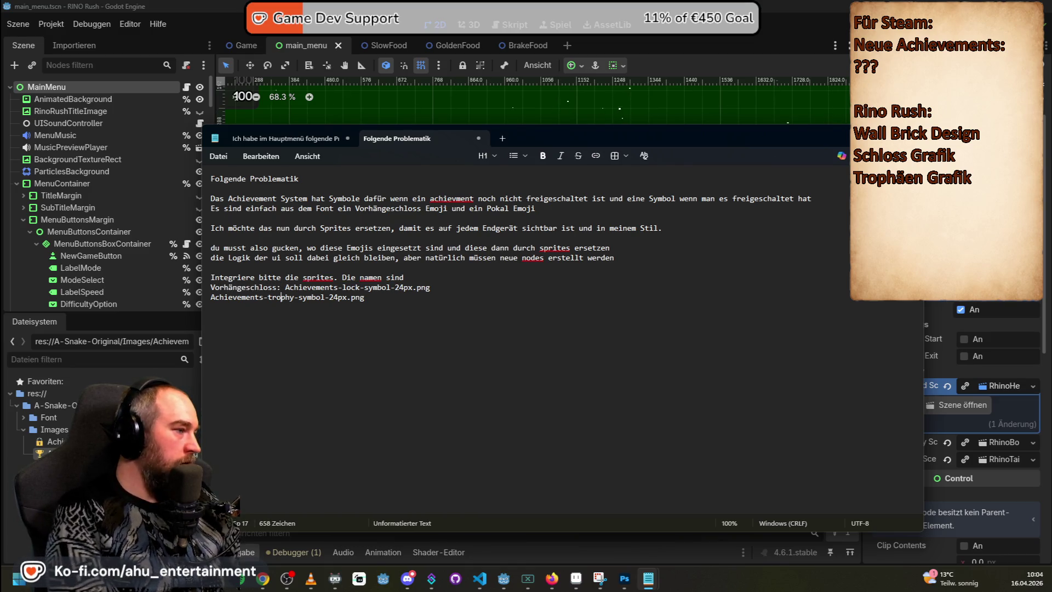
type("Trophäae")
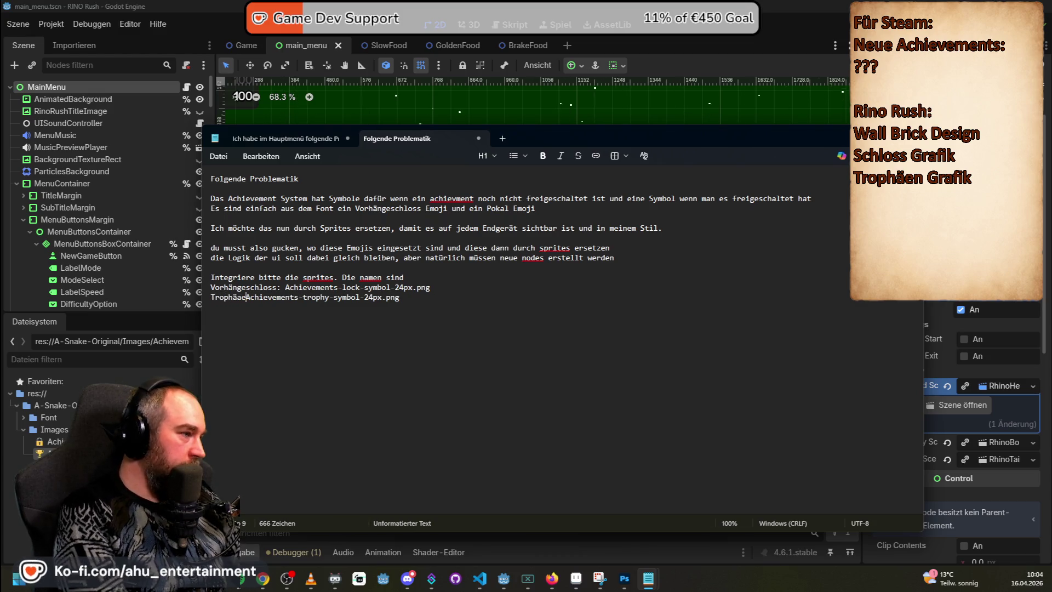
key("BackSpace")
key("BackSpace")
type("e:")
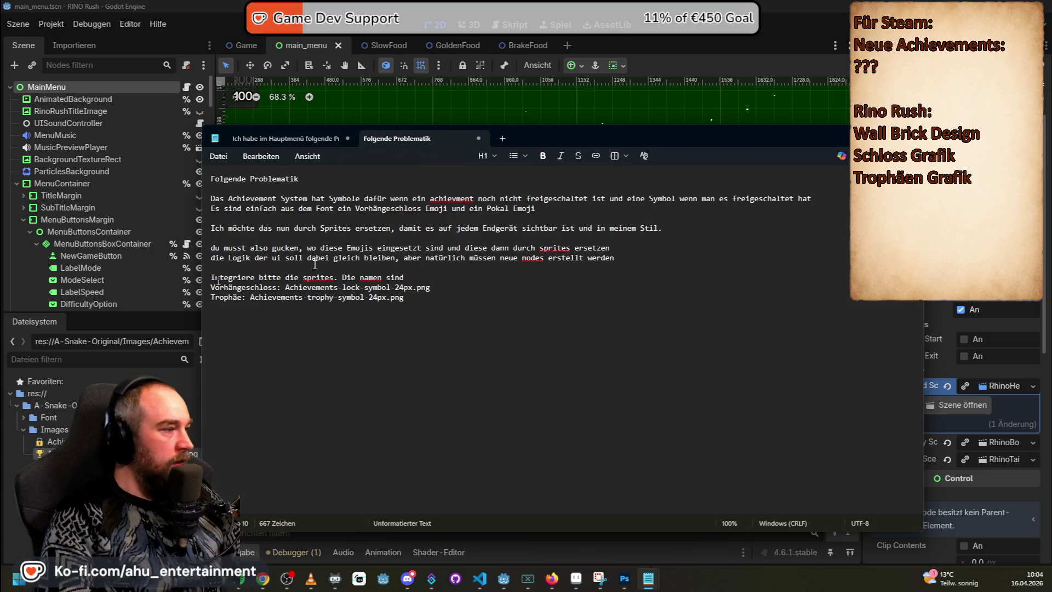
key("ctrl+a")
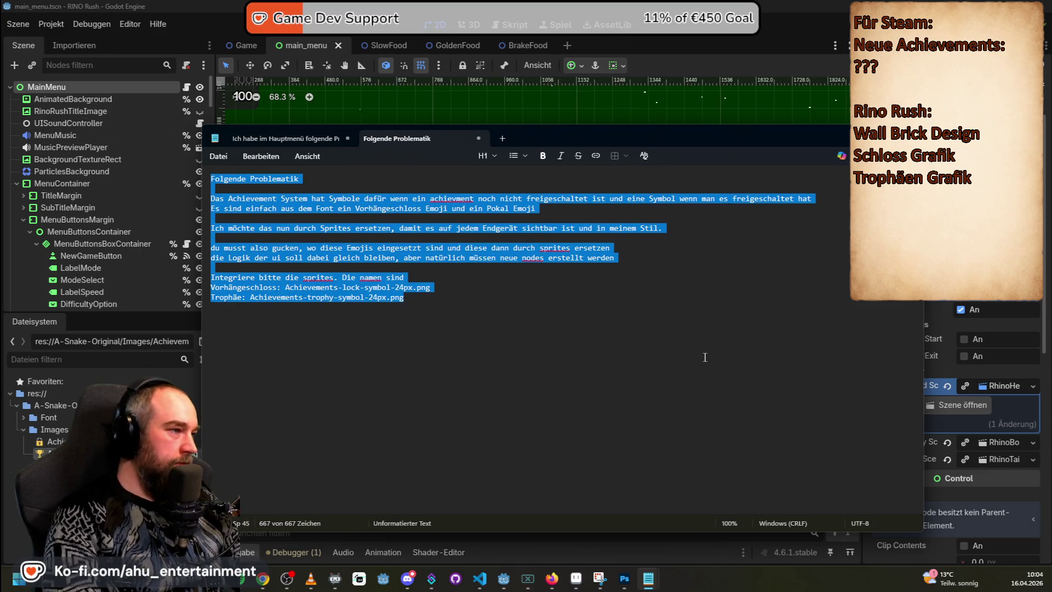